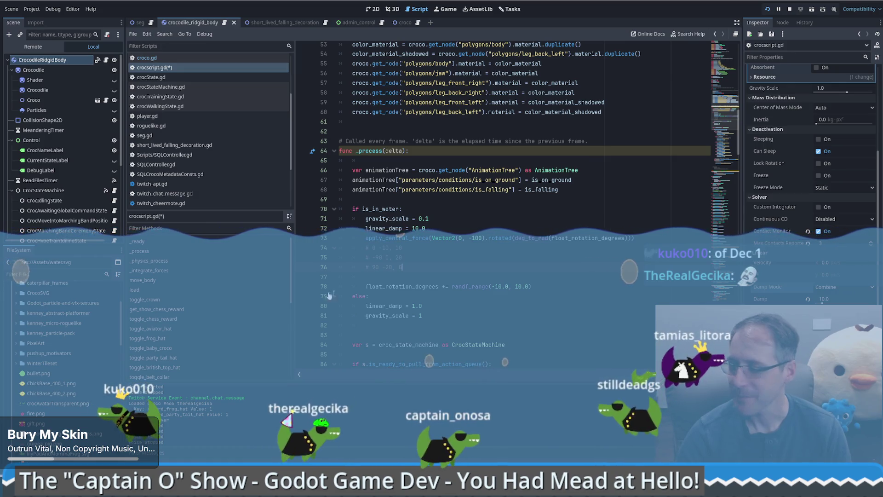
- Add a new line 77 in the in-water branch and start typing 'var min_adjust ='
{"action": "left_click", "coordinate": [441, 275]}
{"action": "key", "text": "Return"}
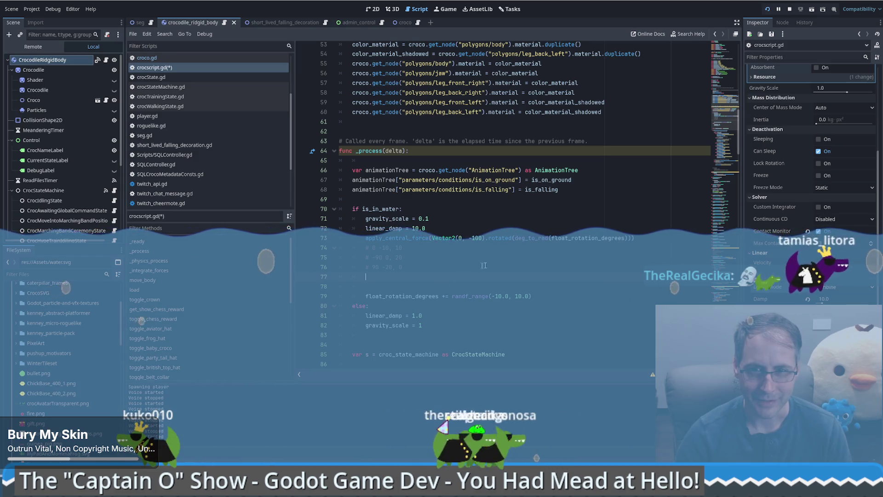
{"action": "left_click", "coordinate": [456, 276]}
{"action": "type", "text": "var"}
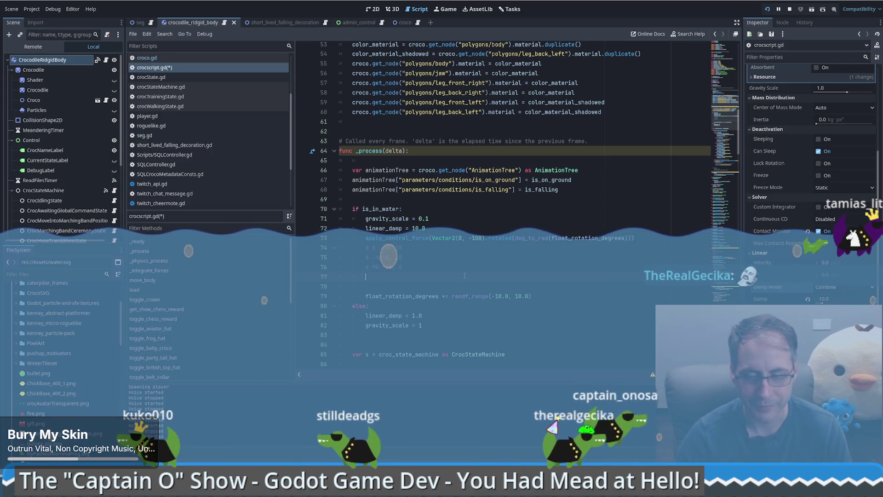
{"action": "type", "text": " min_adjust ="}
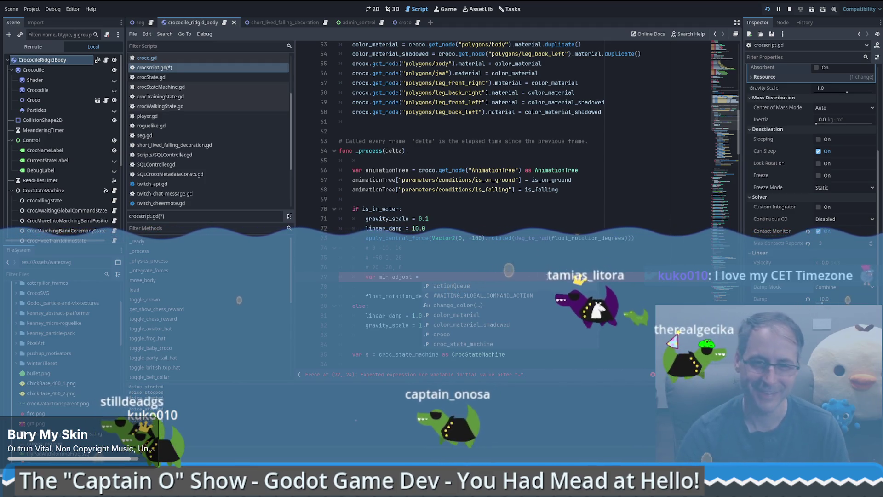
- Assign min_adjust a lerpf(-10, 0, ...) call and pull up the lerpf documentation
{"action": "key", "text": "Escape"}
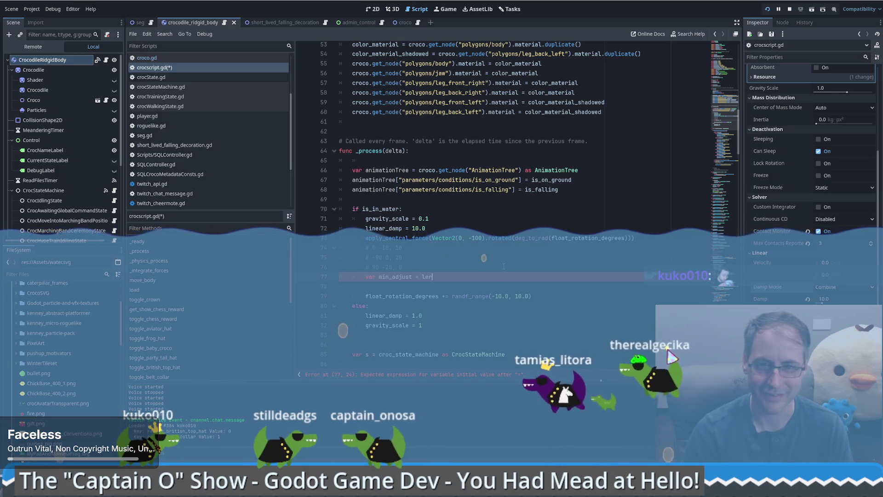
{"action": "type", "text": "lerp"}
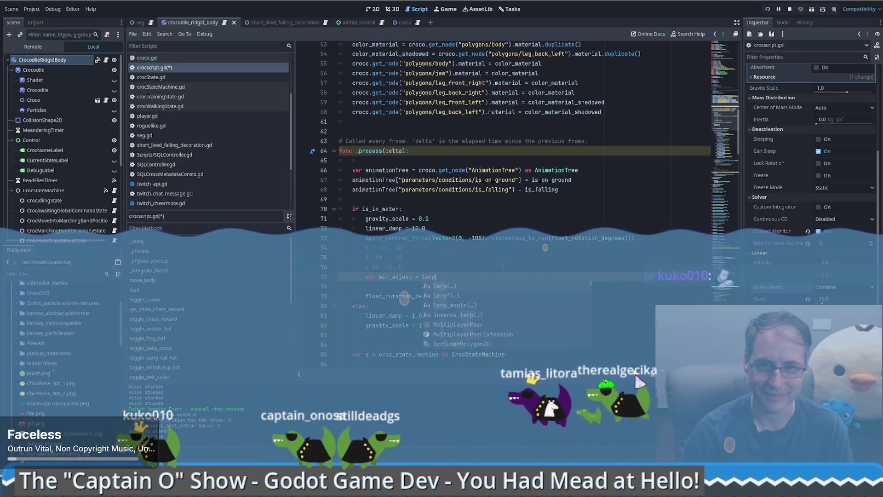
{"action": "left_click", "coordinate": [459, 293]}
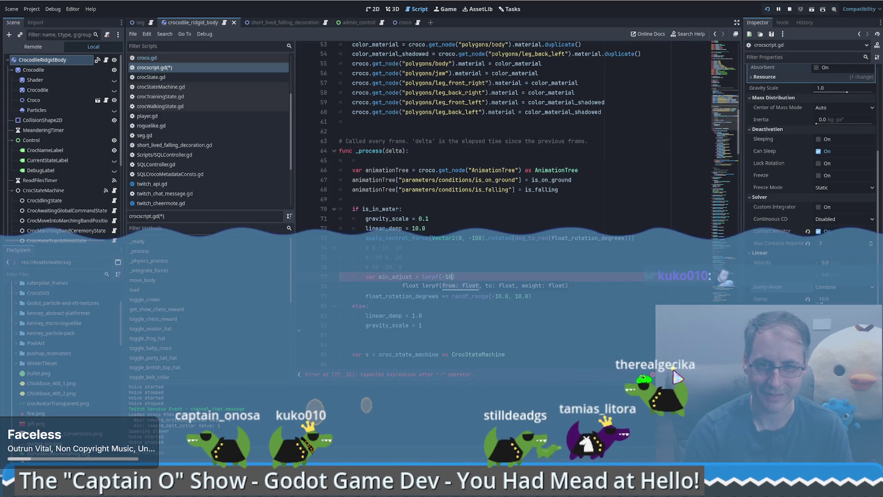
{"action": "type", "text": ","}
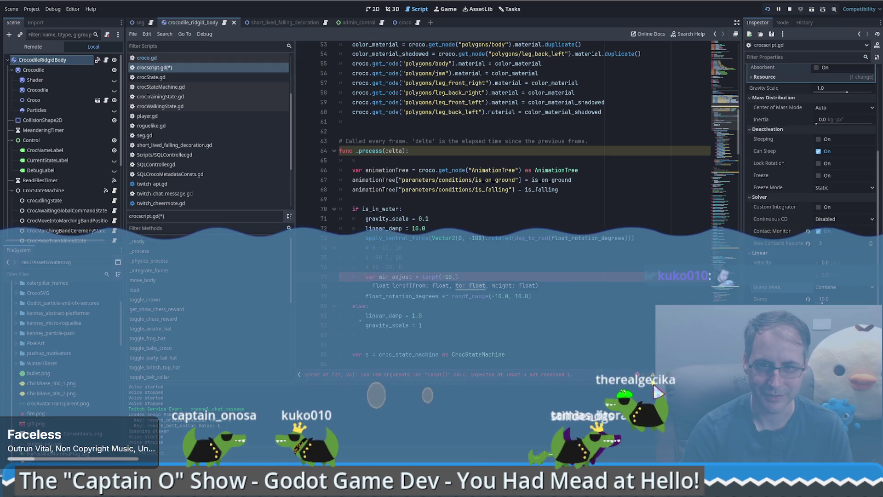
{"action": "type", "text": " 0"}
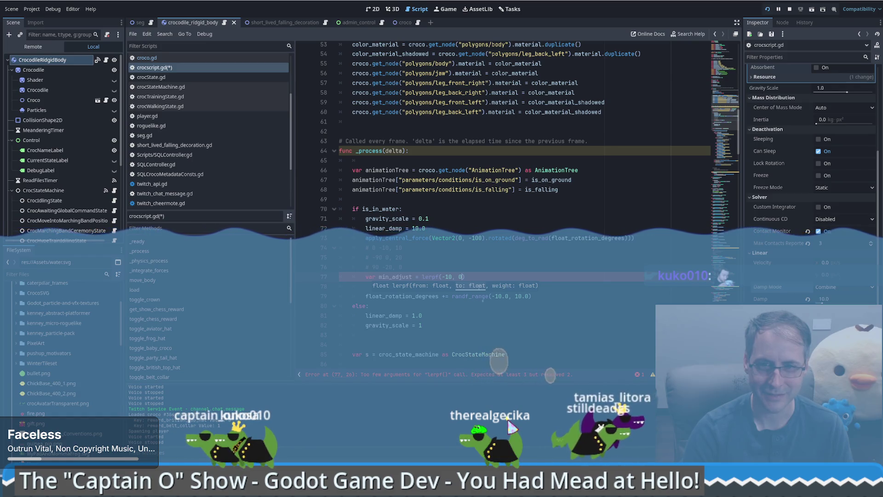
{"action": "type", "text": ","}
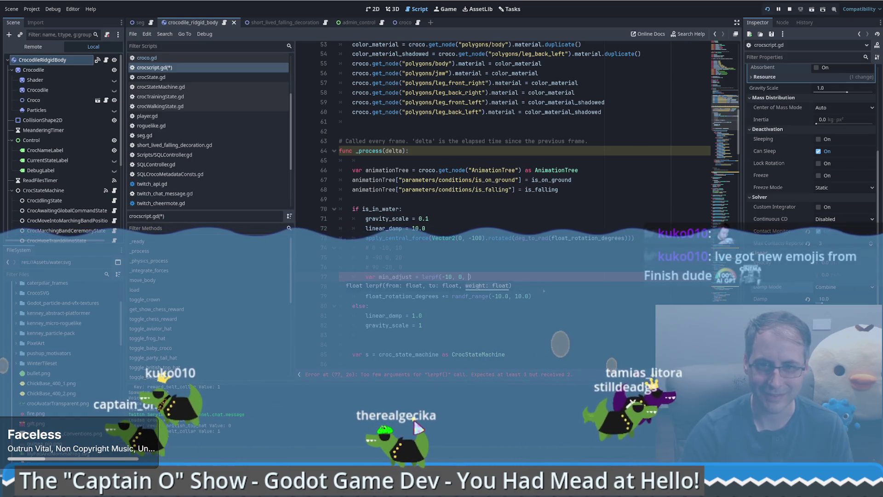
{"action": "left_click", "coordinate": [430, 276], "text": "ctrl"}
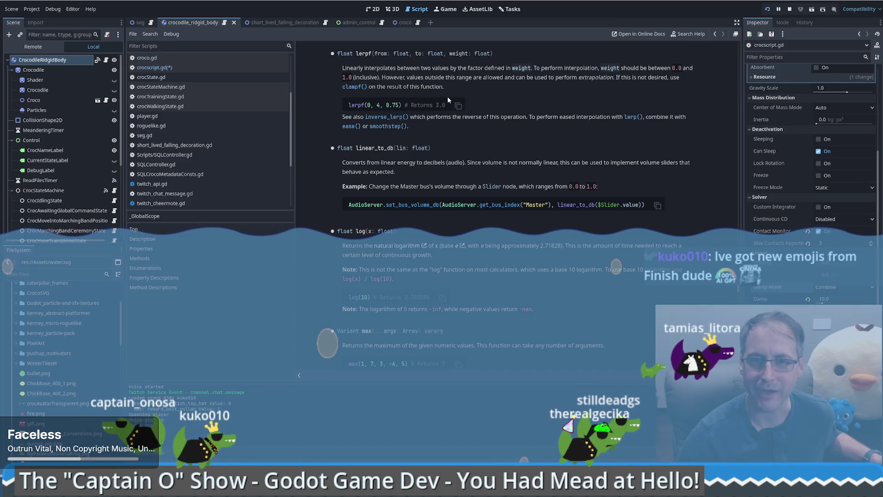
- Use float_rotation_degrees as lerpf's weight after rereading lerpf's note on extrapolation outside the range
{"action": "key", "text": "alt+Left"}
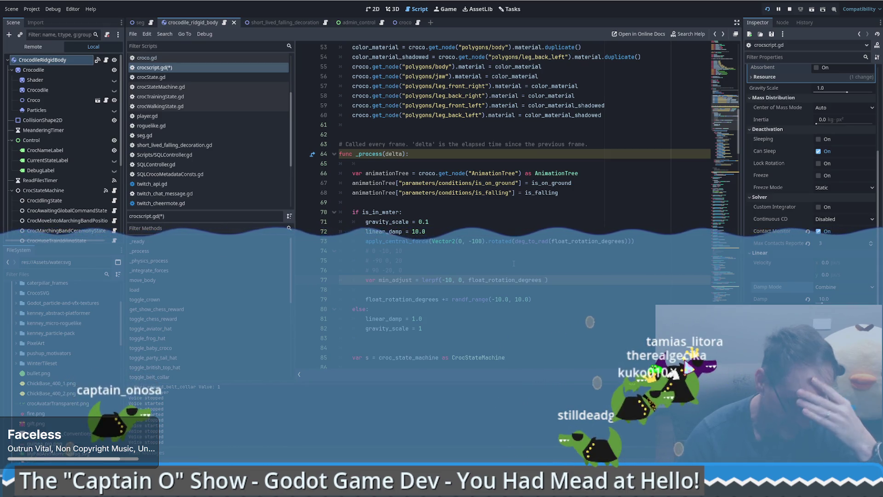
{"action": "left_click", "coordinate": [430, 280], "text": "ctrl"}
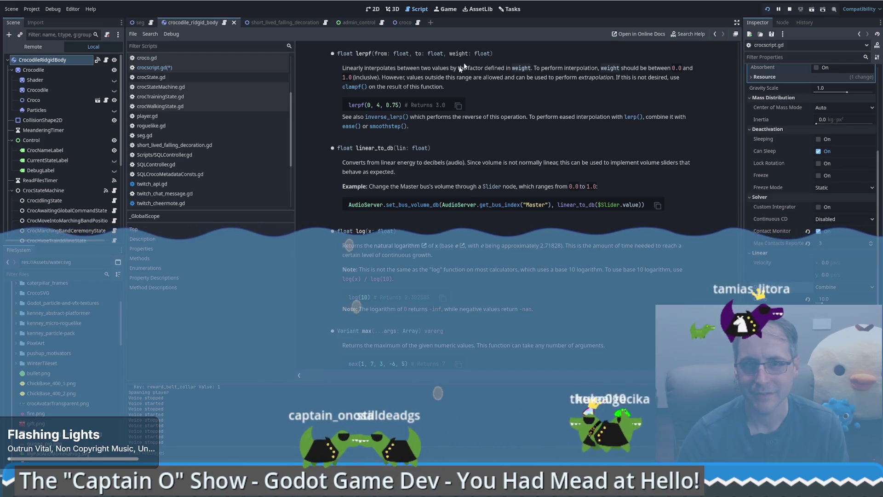
{"action": "left_click_drag", "start_coordinate": [443, 77], "coordinate": [498, 78]}
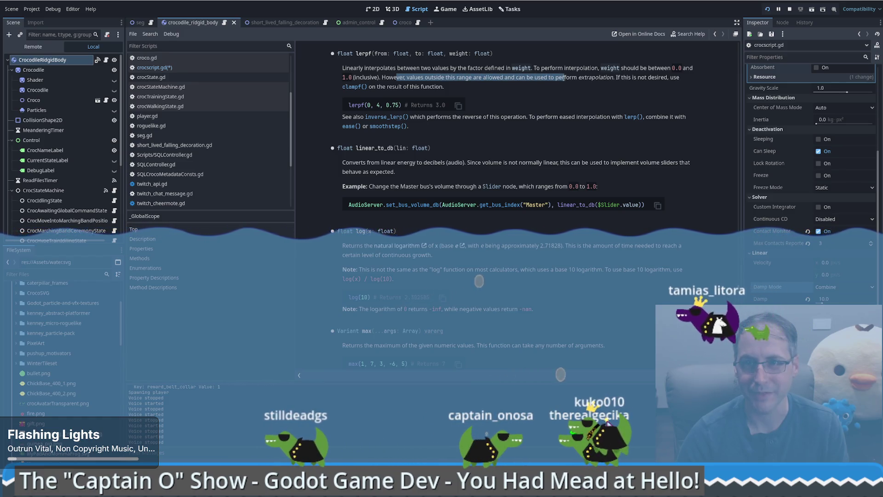
{"action": "left_click_drag", "start_coordinate": [592, 77], "coordinate": [597, 77]}
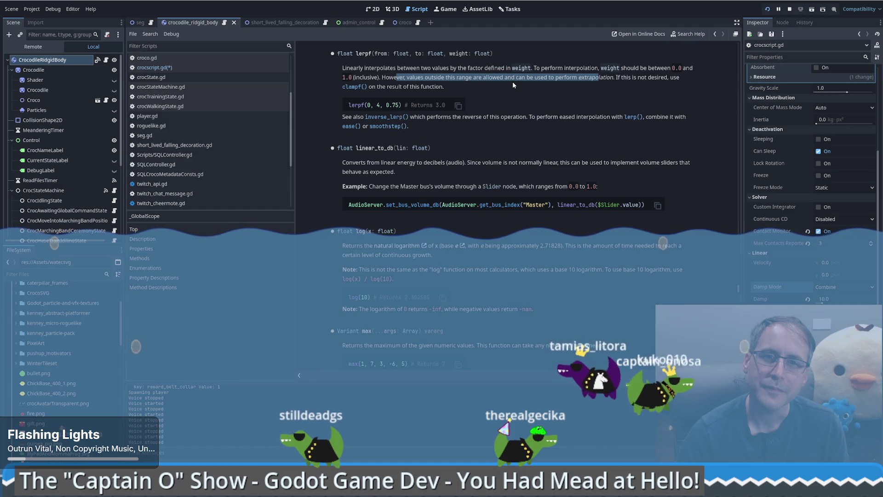
{"action": "key", "text": "alt+Left"}
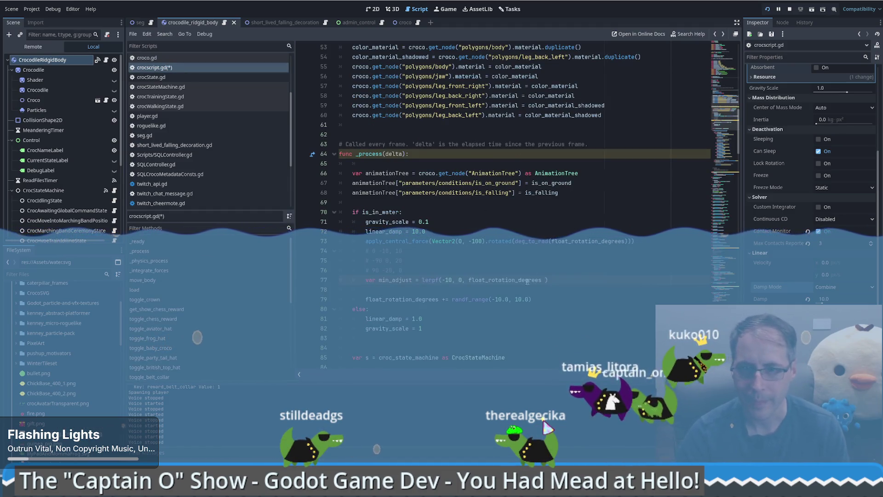
- Wrap the lerpf weight as clampf(float_rotation_degrees, 0.0, 1.0) on line 77
{"action": "type", "text": "clamp(f"}
{"action": "key", "text": "BackSpace"}
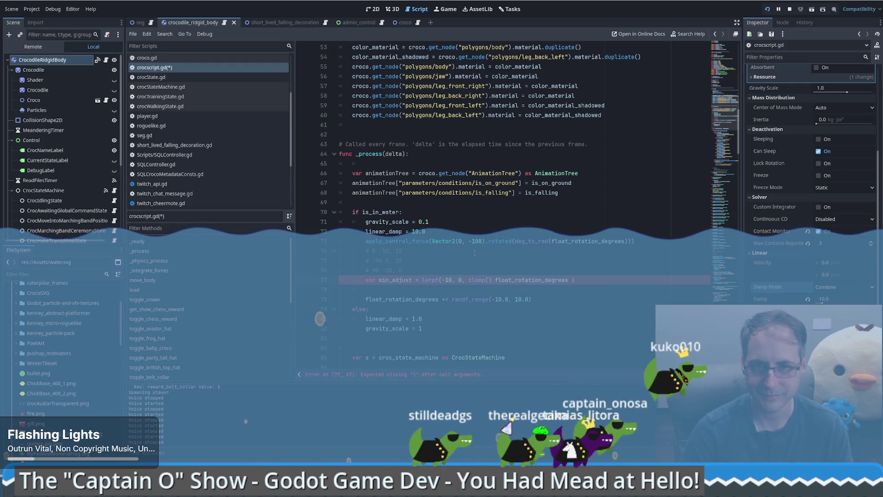
{"action": "left_click", "coordinate": [493, 279]}
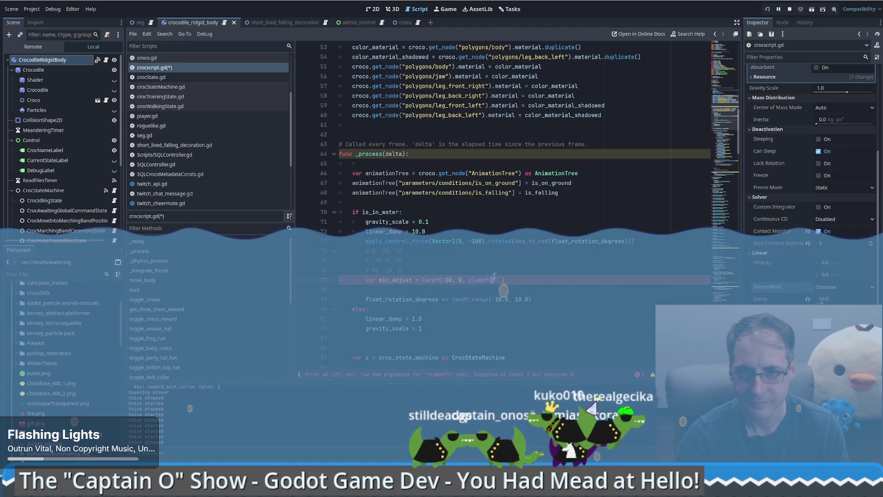
{"action": "type", "text": "0"}
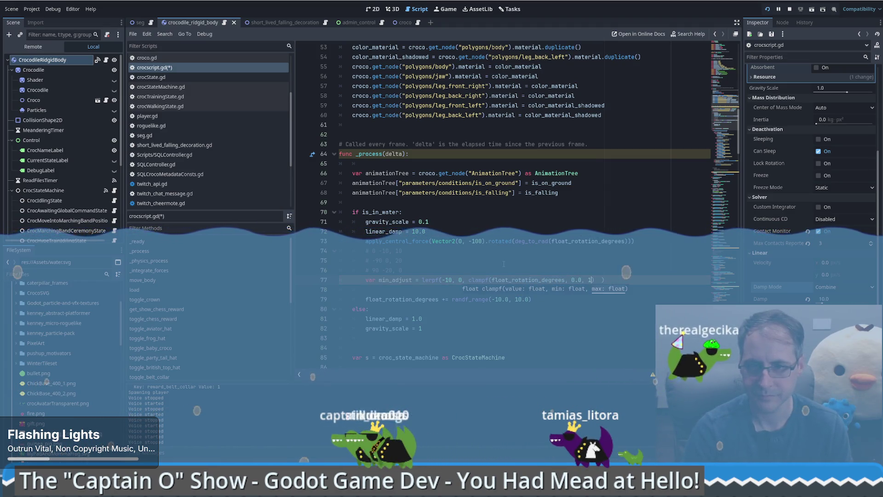
{"action": "type", "text": ".0"}
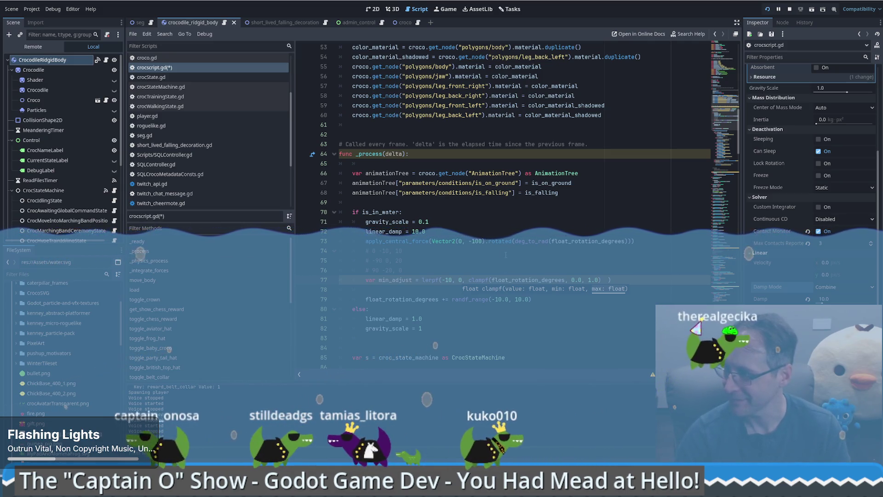
{"action": "key", "text": "Up"}
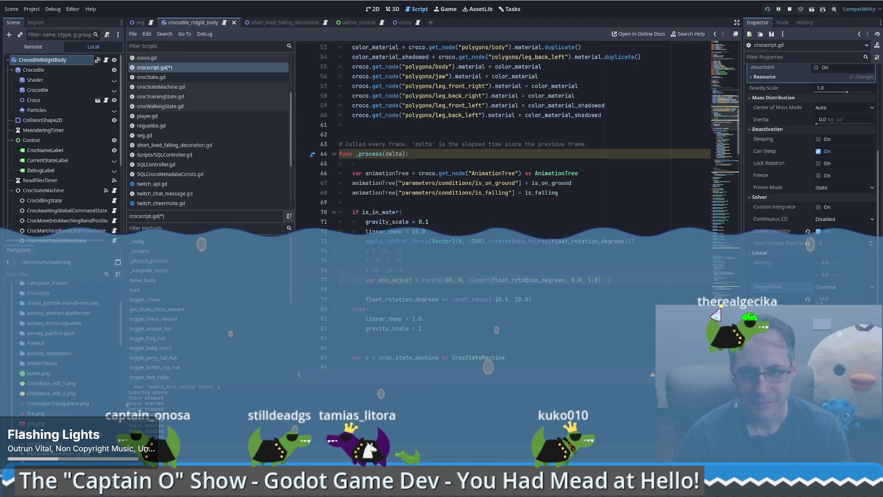
{"action": "scroll", "coordinate": [529, 266], "scroll_direction": "down", "scroll_amount": 1}
{"action": "double_click", "coordinate": [536, 250]}
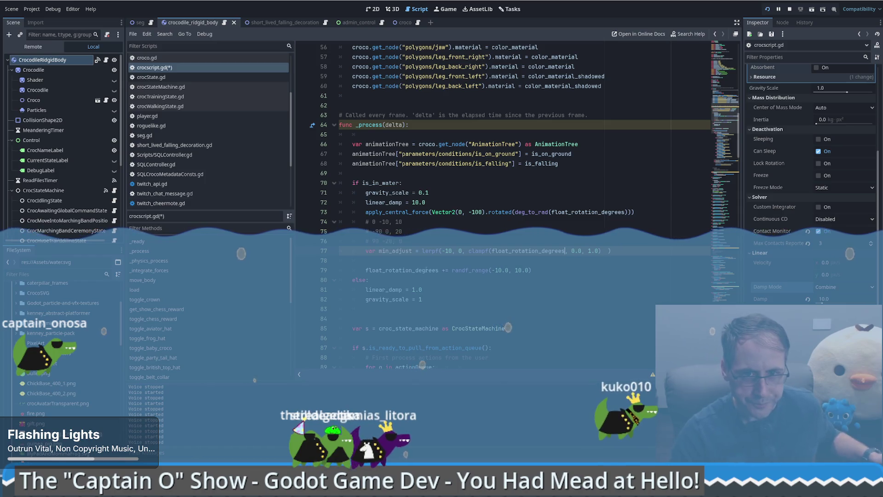
- Check where float_rotation_degrees is declared and used, then return to line 77
{"action": "left_click", "coordinate": [425, 270], "text": "ctrl"}
{"action": "key", "text": "alt+Left"}
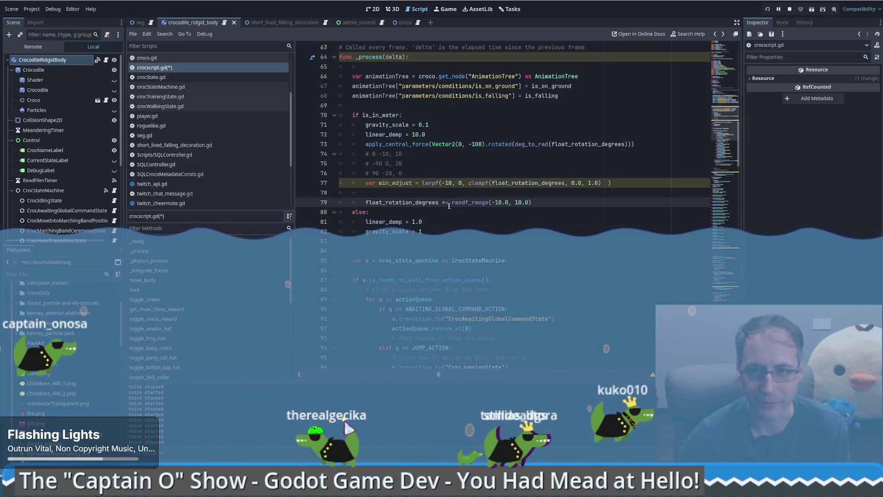
{"action": "left_click", "coordinate": [490, 182]}
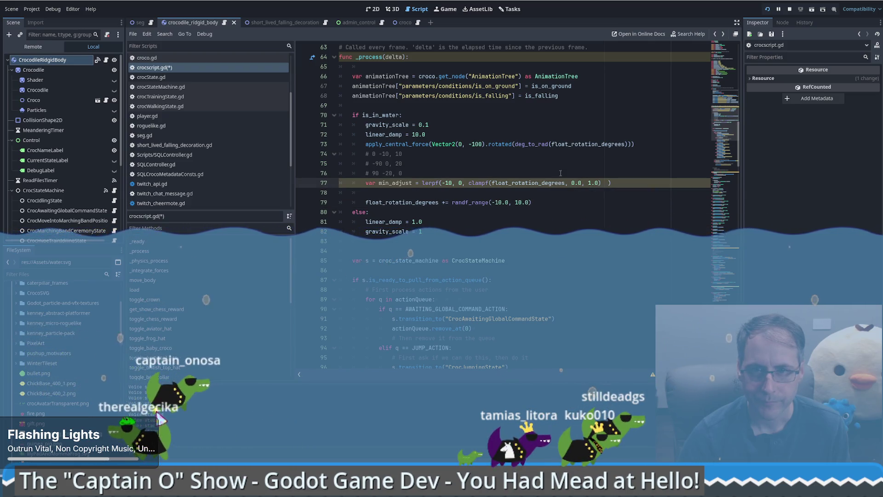
{"action": "double_click", "coordinate": [513, 183]}
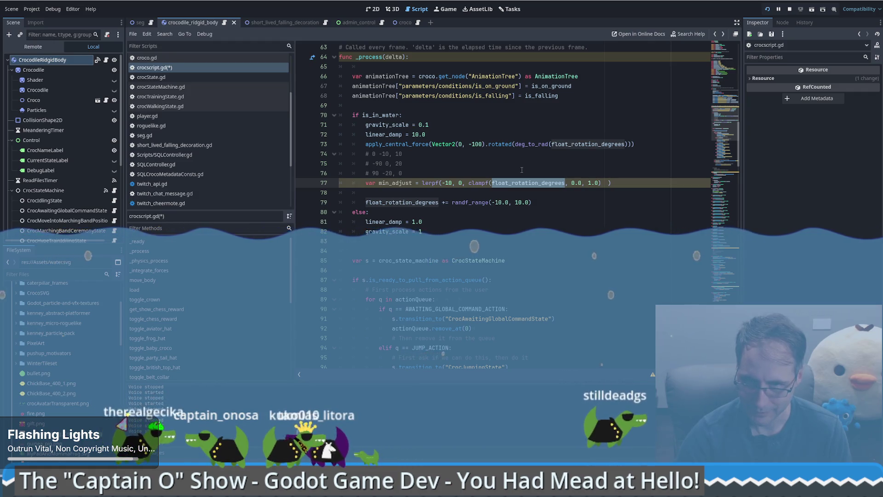
{"action": "key", "text": "Right"}
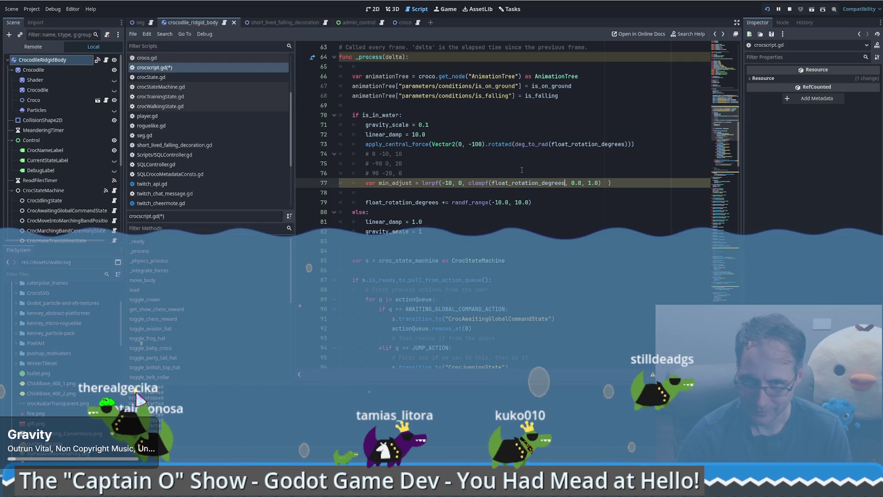
- Change the min_adjust lerpf starting value from -10 to -20
{"action": "left_click", "coordinate": [452, 183]}
{"action": "key", "text": "BackSpace"}
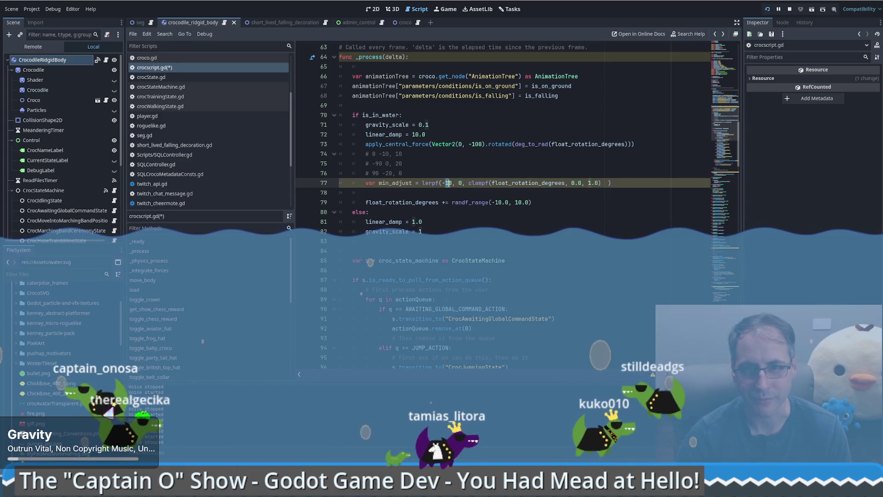
{"action": "type", "text": "2"}
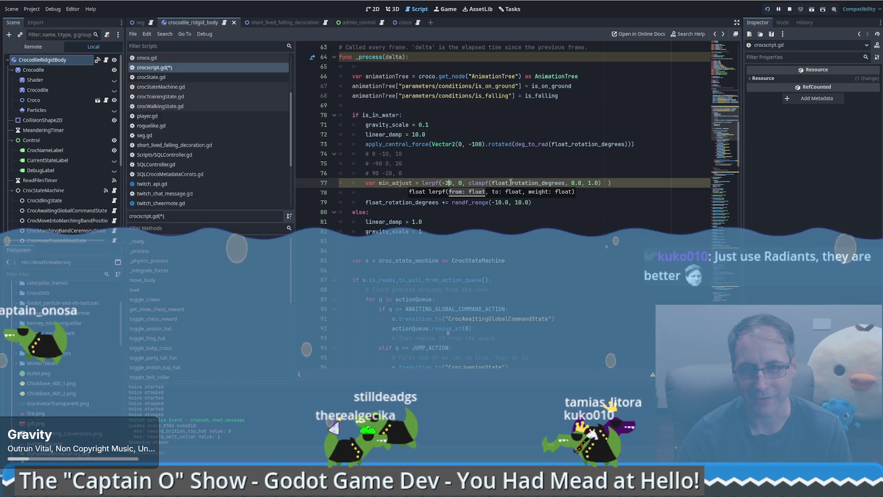
{"action": "left_click", "coordinate": [495, 182]}
{"action": "left_click_drag", "start_coordinate": [541, 183], "coordinate": [565, 183]}
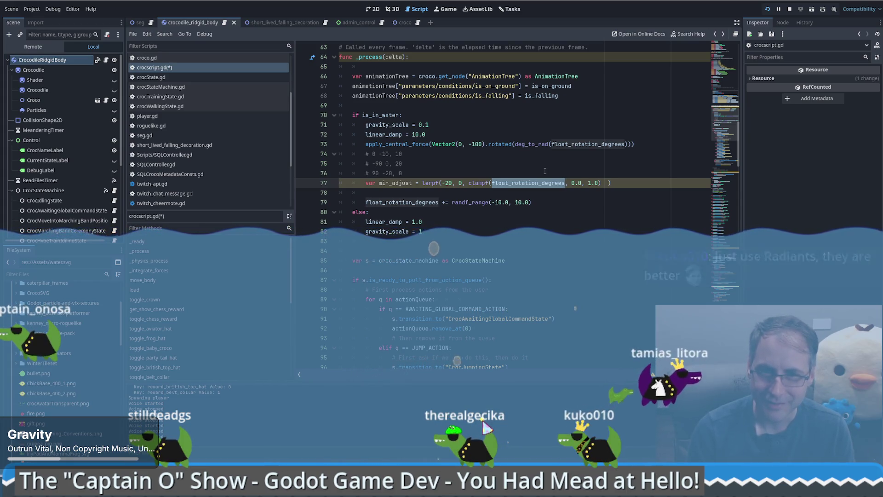
{"action": "left_click", "coordinate": [545, 171]}
- Insert a '# lerp -90 -> 0' comment line above the min_adjust declaration
{"action": "key", "text": "Return"}
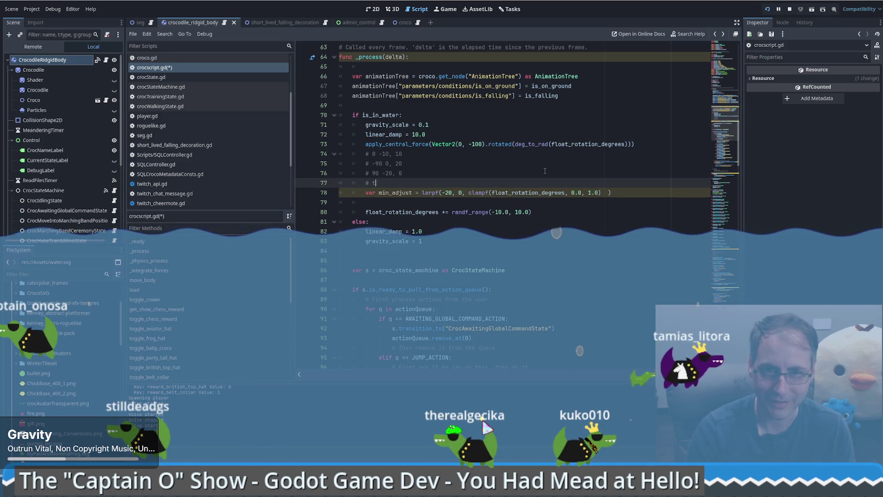
{"action": "type", "text": "ake -90 -> 0"}
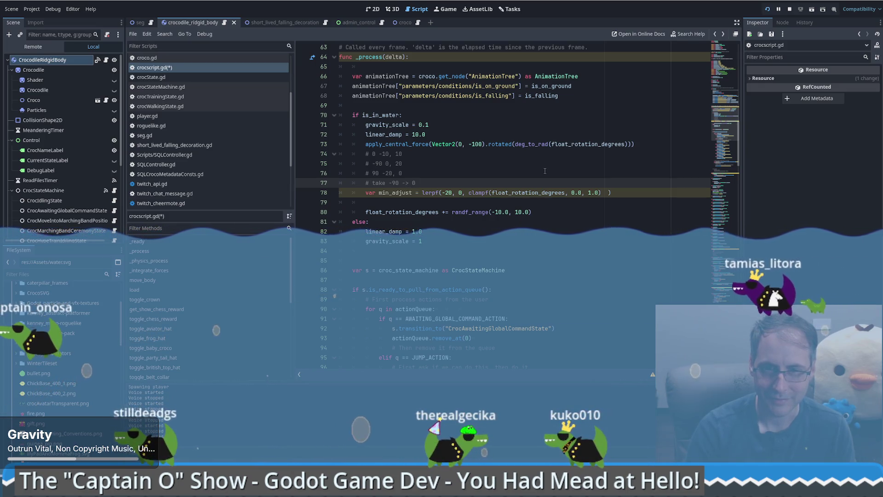
{"action": "key", "text": "Return"}
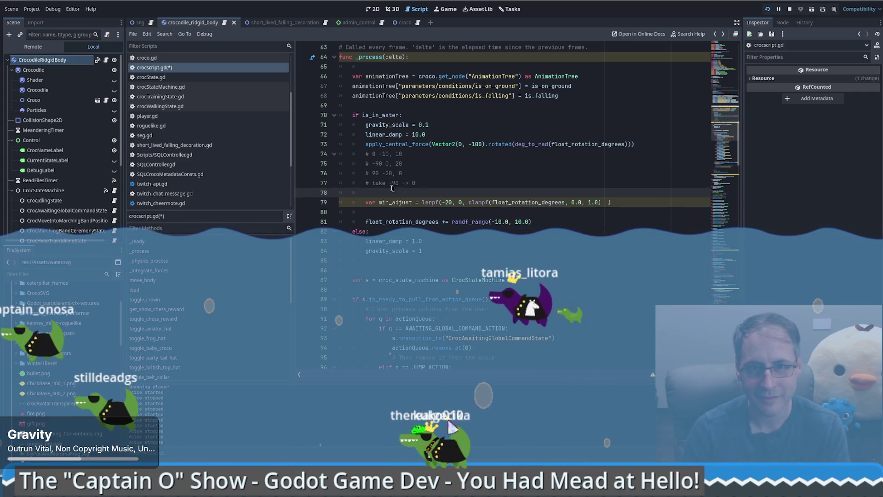
{"action": "double_click", "coordinate": [378, 182]}
{"action": "type", "text": "l"}
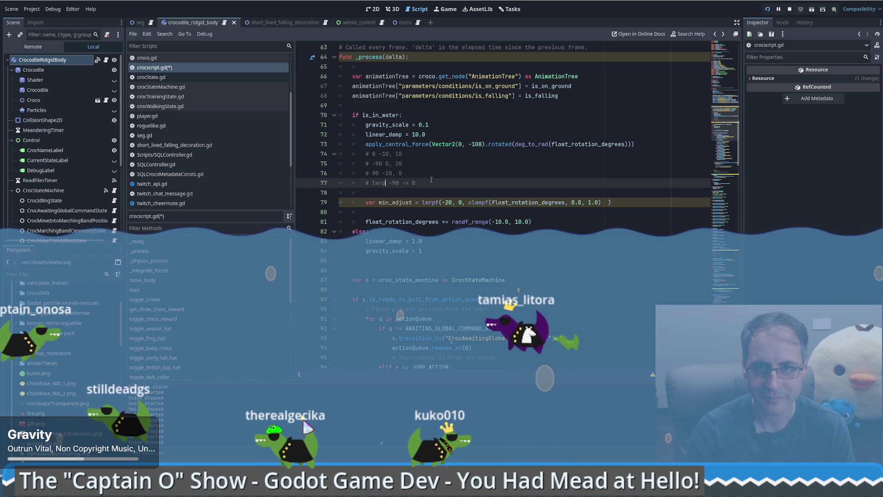
{"action": "type", "text": "erp"}
- Add a '# lerp 90 -> -20' comment and start changing lerpf's arguments to 0, -20
{"action": "key", "text": "Down"}
{"action": "type", "text": "# "}
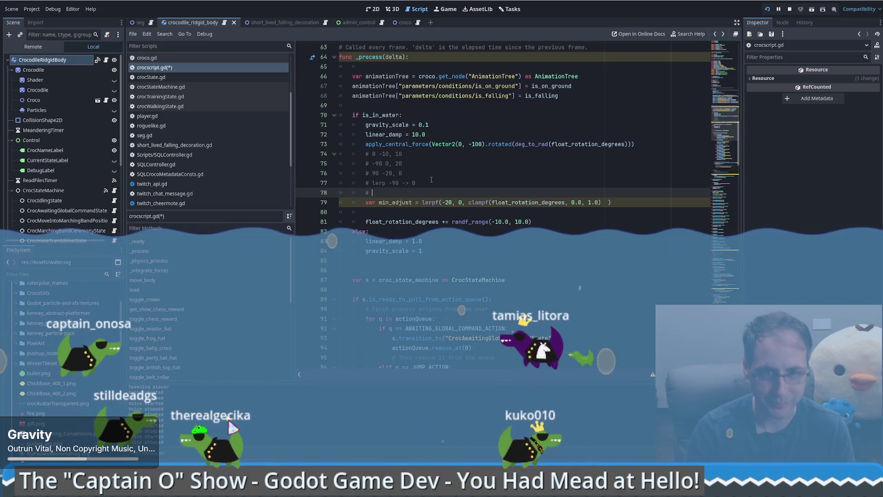
{"action": "type", "text": "lerp 90 "}
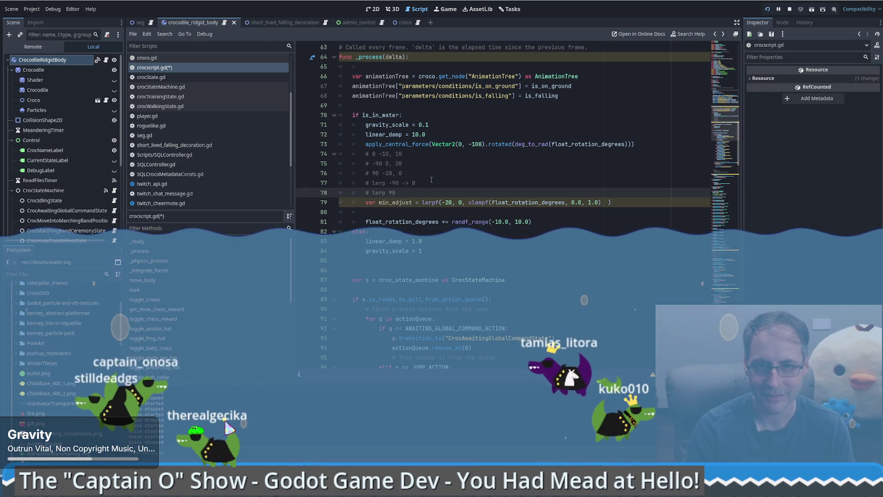
{"action": "type", "text": "-> -20"}
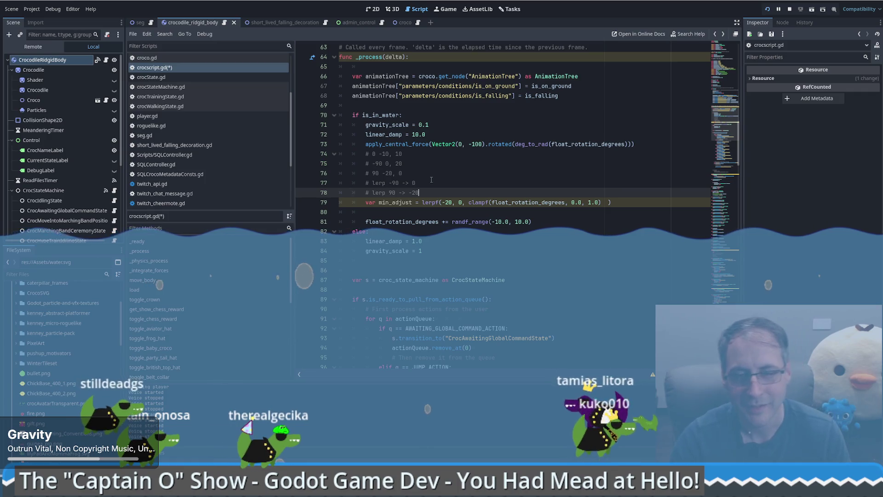
{"action": "double_click", "coordinate": [450, 203]}
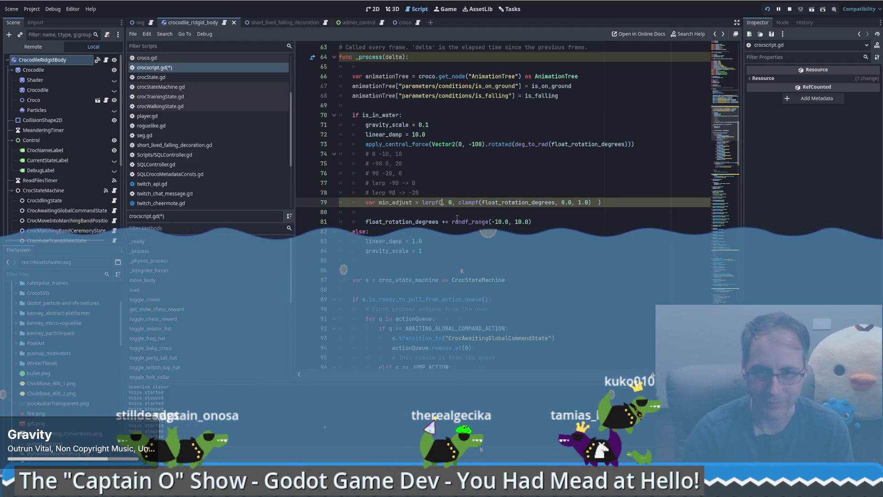
{"action": "type", "text": "0."}
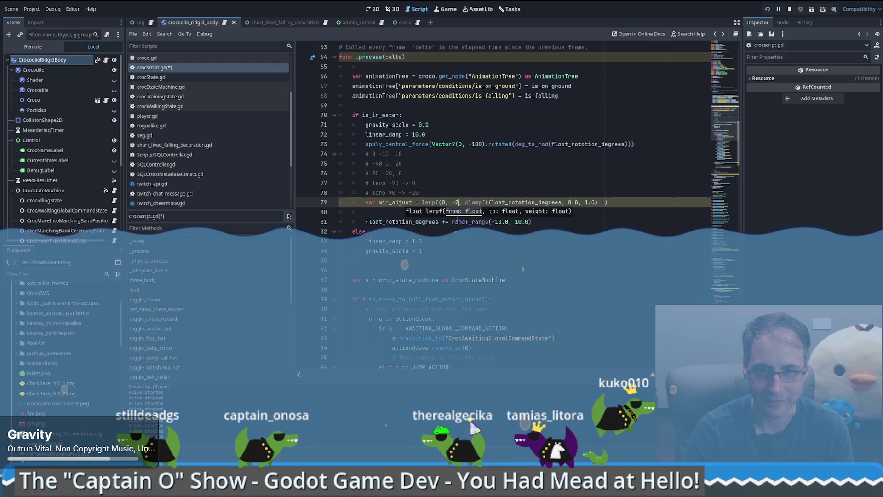
{"action": "type", "text": "0"}
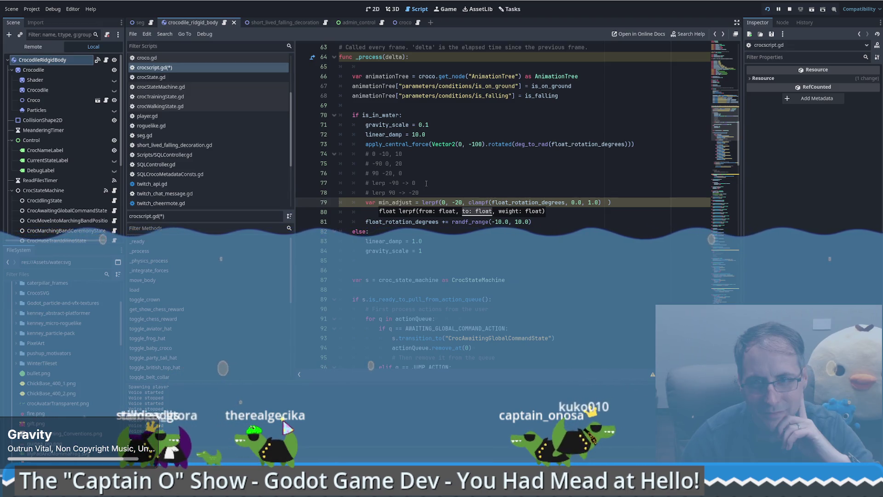
- Correct the comment targets so line 78 maps to 1.0 and line 77 to 0
{"action": "left_click", "coordinate": [421, 193]}
{"action": "key", "text": "BackSpace"}
{"action": "key", "text": "BackSpace"}
{"action": "key", "text": "BackSpace"}
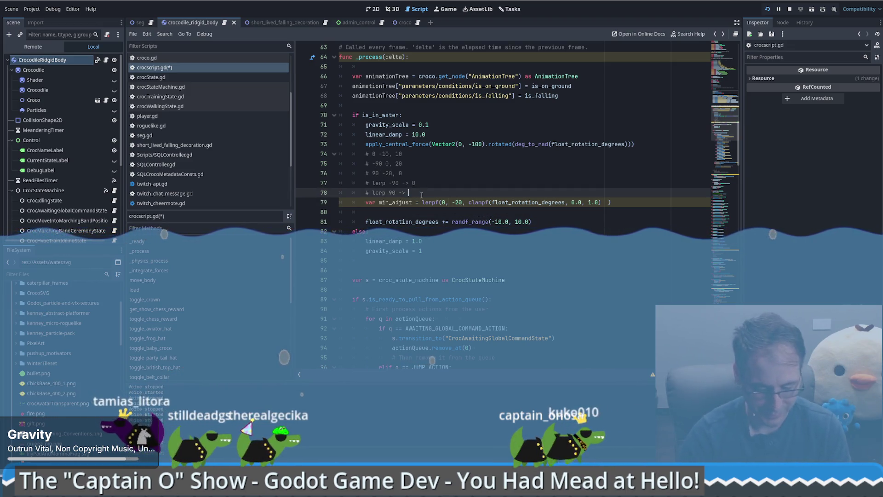
{"action": "type", "text": "1.0"}
{"action": "key", "text": "Up"}
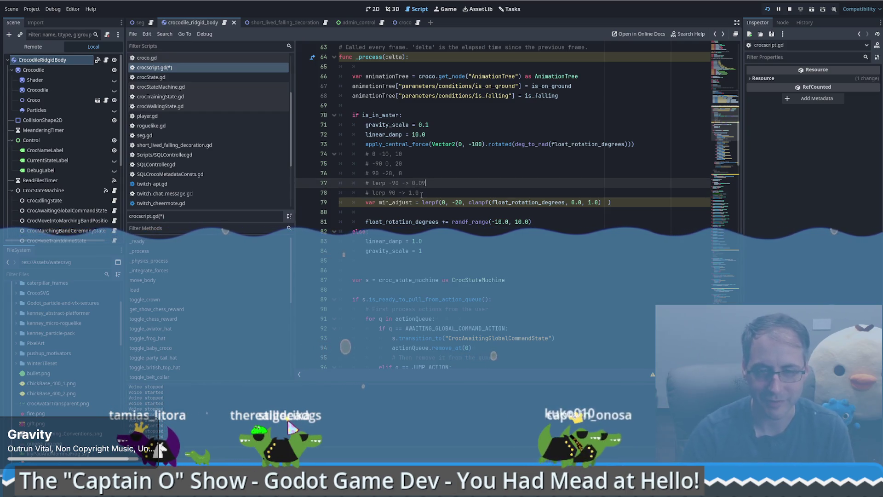
{"action": "key", "text": "BackSpace"}
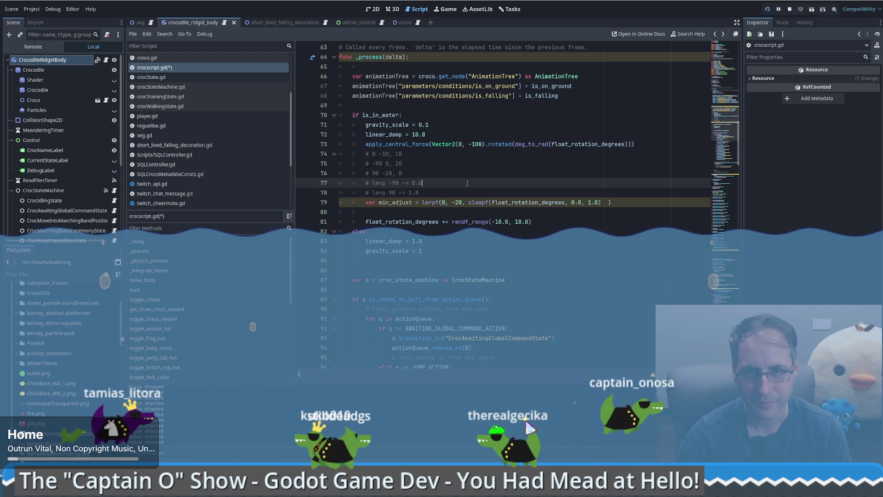
- Extend the comments with -90+90=0 -> 0/180 = 0 and 90+90=180 -> 180/180 = 1
{"action": "left_click", "coordinate": [467, 184]}
{"action": "type", "text": "->"}
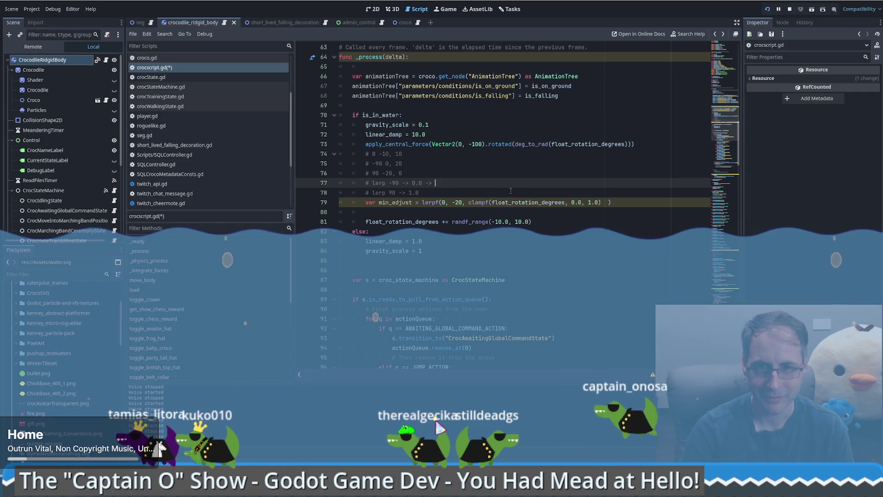
{"action": "type", "text": "-90"}
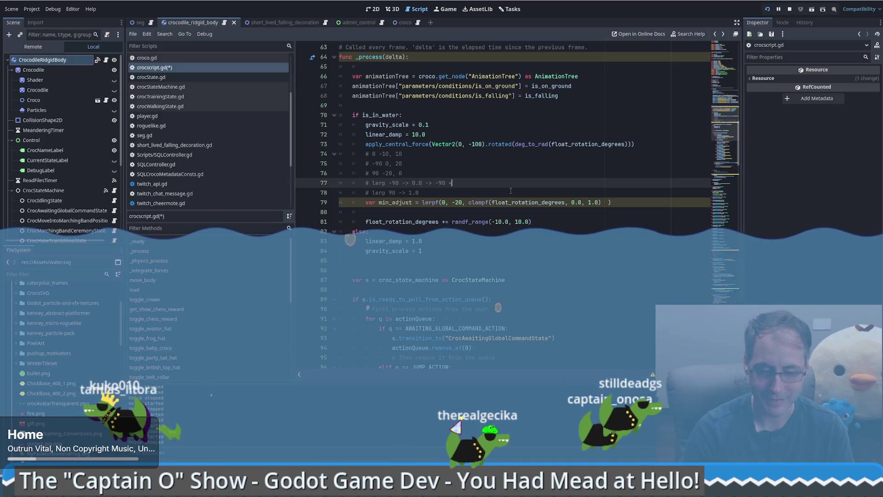
{"action": "type", "text": "+"}
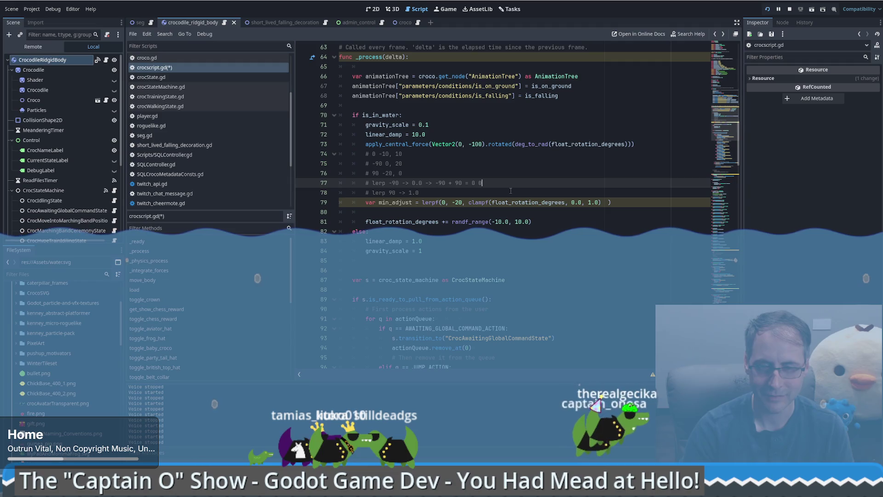
{"action": "type", "text": "-> "}
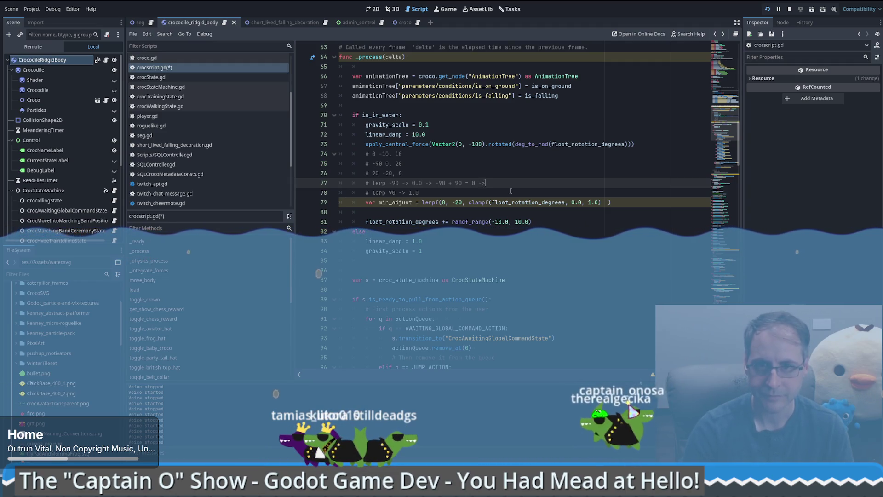
{"action": "type", "text": "0 /"}
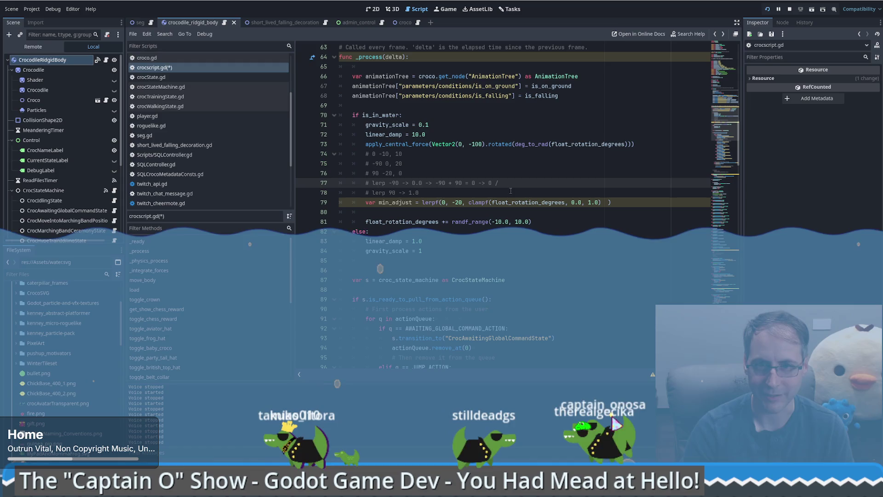
{"action": "key", "text": "Down"}
{"action": "type", "text": "-"}
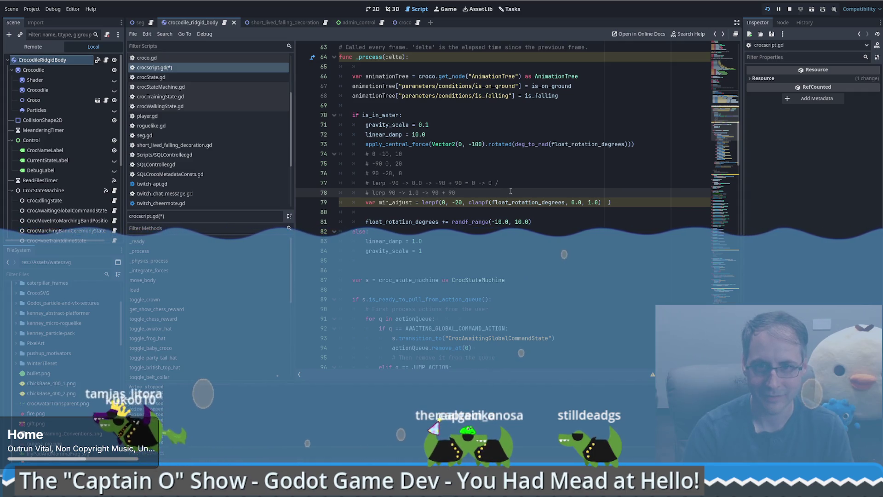
{"action": "type", "text": "=> "}
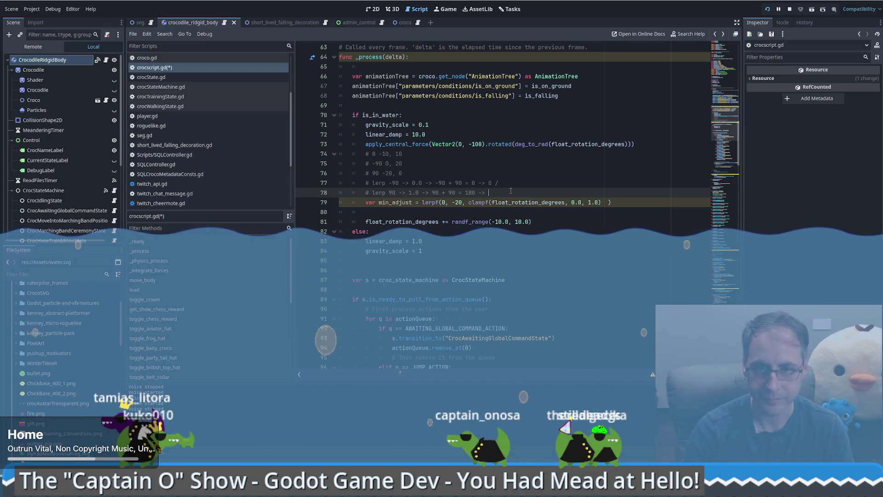
{"action": "type", "text": "80 / 180"}
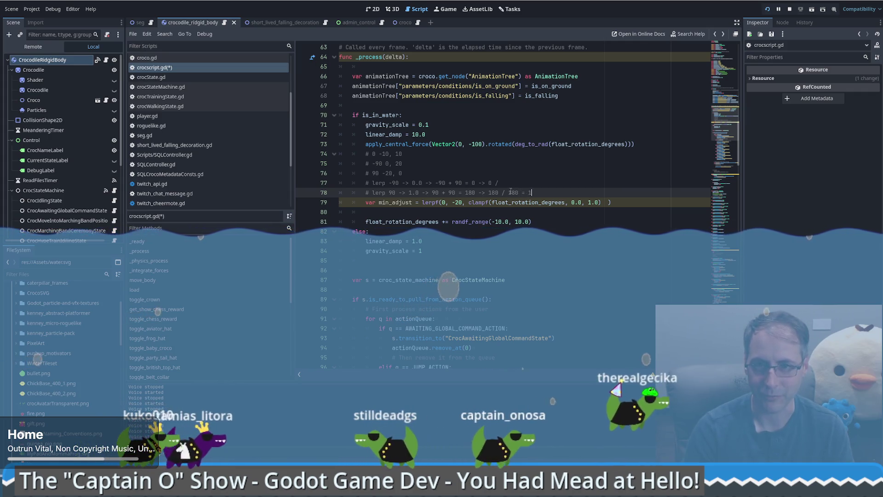
{"action": "type", "text": " = 1"}
{"action": "key", "text": "Up"}
{"action": "type", "text": "18"}
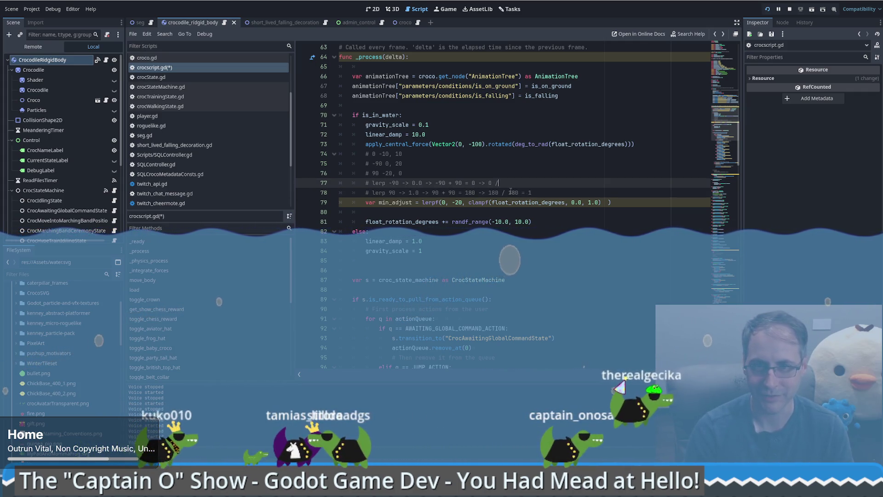
{"action": "type", "text": "0 = 0"}
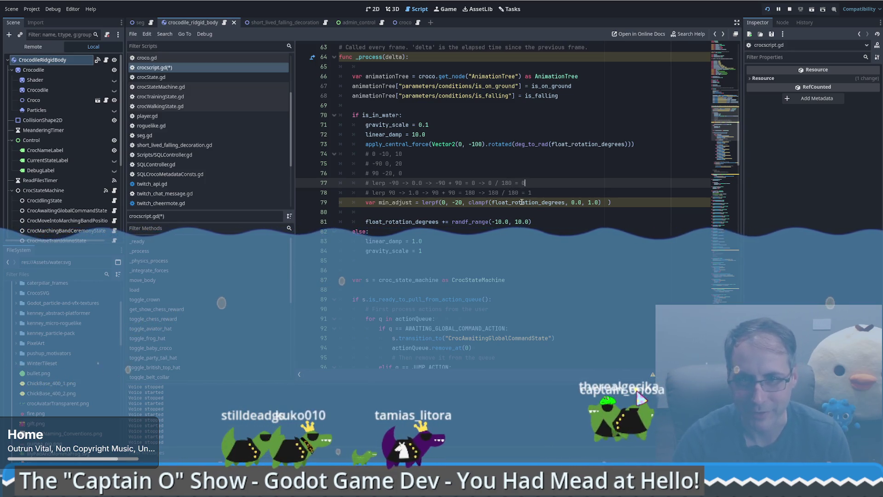
- Remove float_rotation_degrees from the clampf call's first argument
{"action": "double_click", "coordinate": [547, 203]}
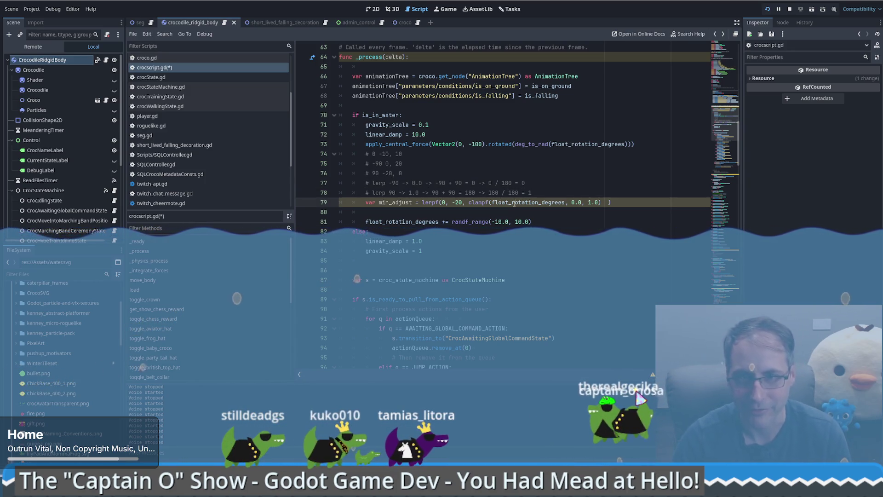
{"action": "left_click", "coordinate": [561, 205]}
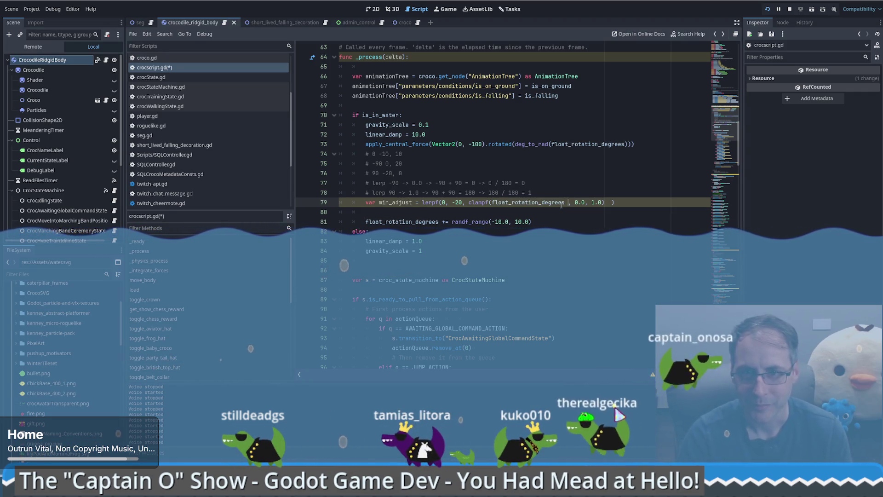
{"action": "type", "text": "+"}
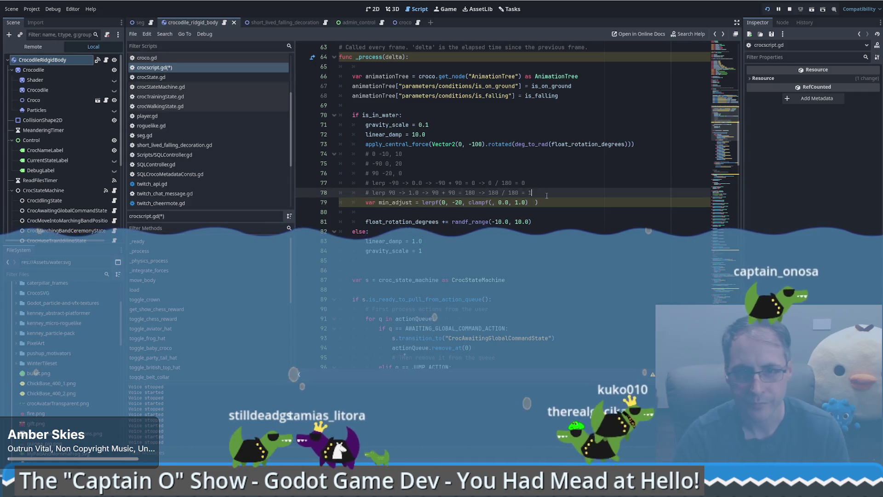
- Insert var rotational_heading = (float_rotation_degrees + 90.0) / 180.0 above min_adjust for use in clampf
{"action": "key", "text": "ctrl+shift+Return"}
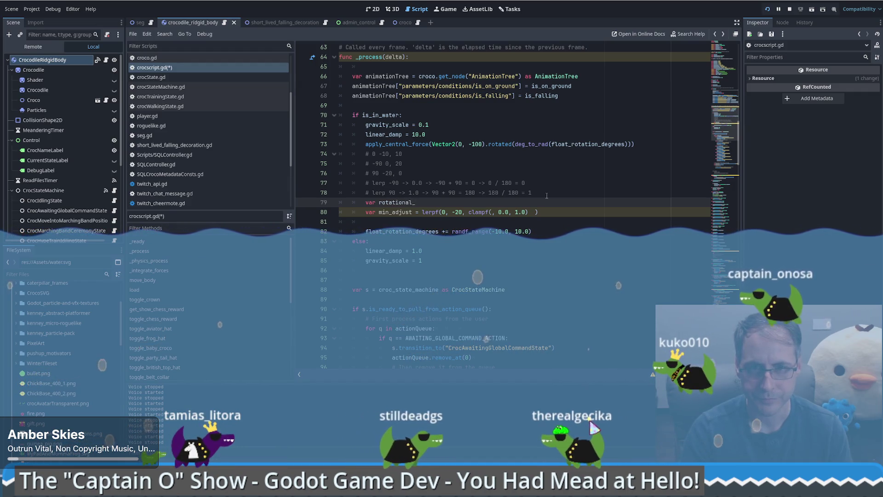
{"action": "type", "text": "head"}
{"action": "type", "text": "float_rotation_degrees + 90 "}
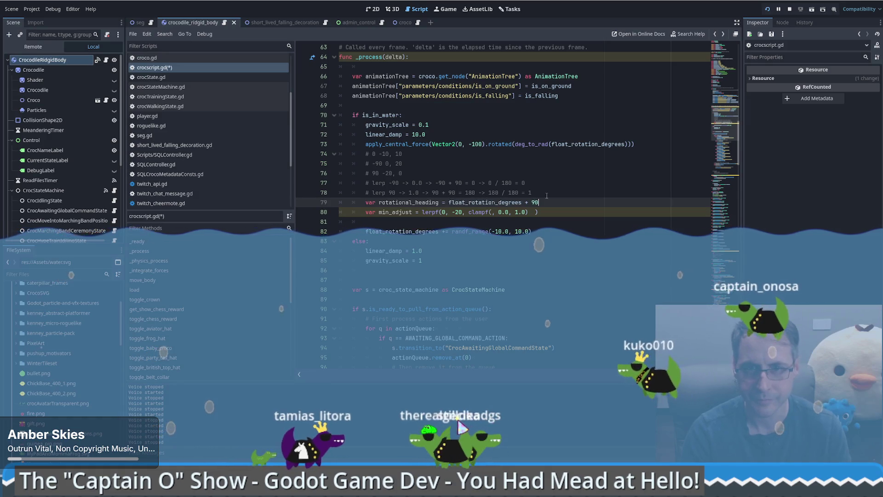
{"action": "type", "text": "/ 180"}
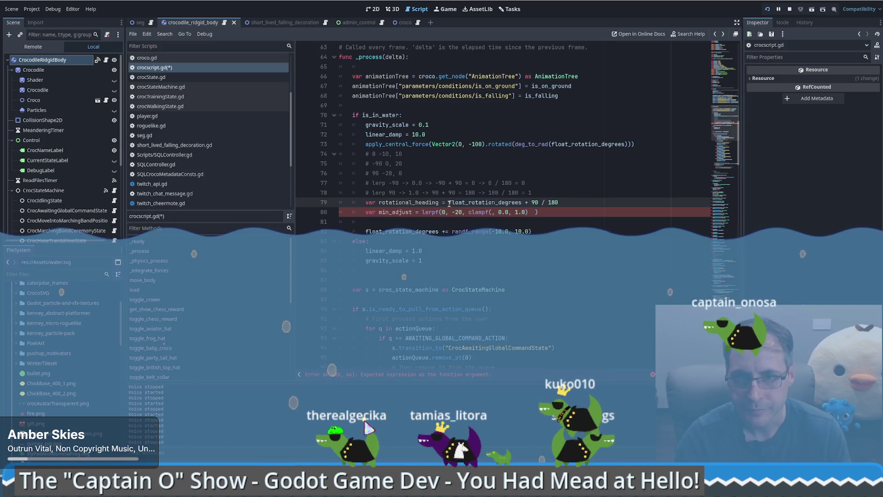
{"action": "left_click", "coordinate": [449, 202]}
{"action": "type", "text": "("}
{"action": "key", "text": "End"}
{"action": "key", "text": "Left"}
{"action": "key", "text": "Left"}
{"action": "key", "text": "Left"}
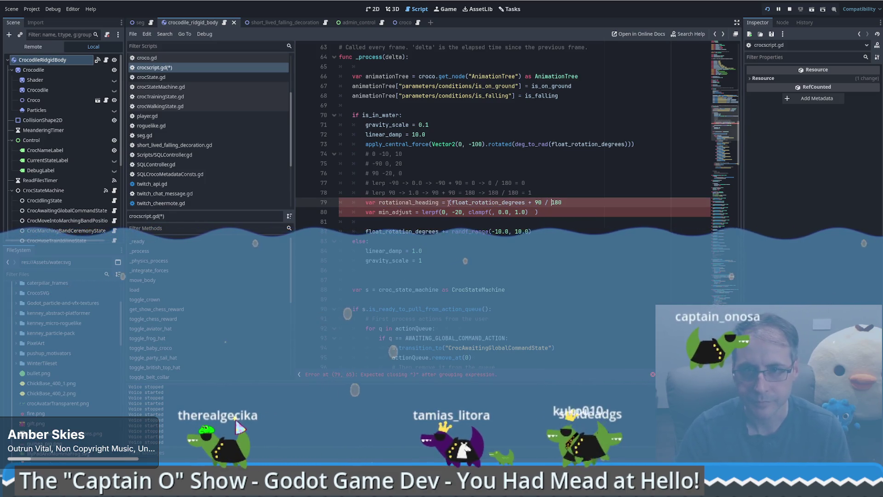
{"action": "type", "text": ".0 )"}
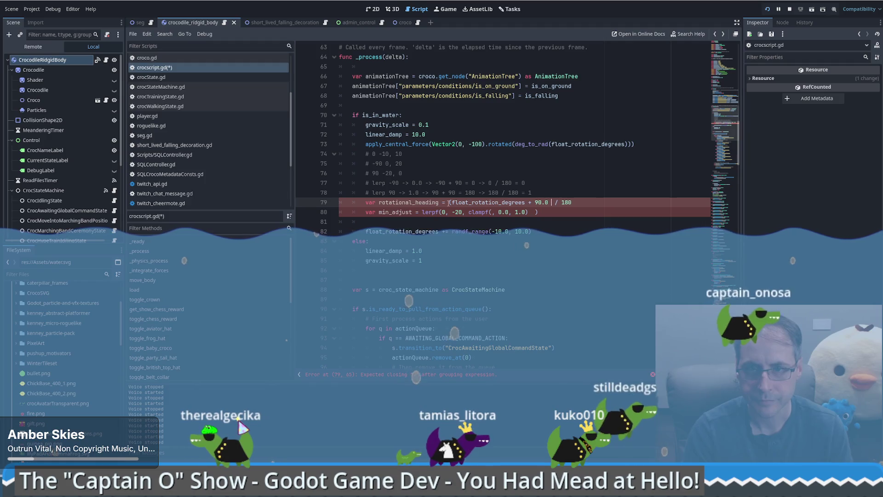
{"action": "key", "text": "End"}
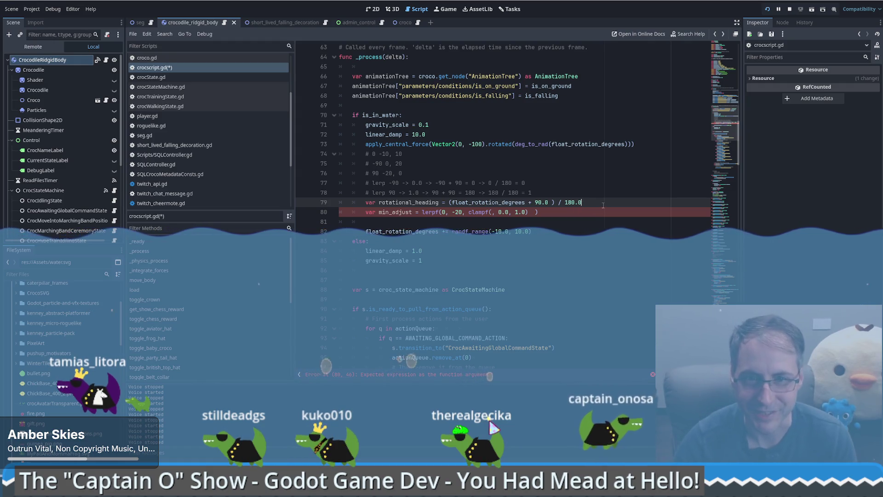
{"action": "double_click", "coordinate": [423, 203]}
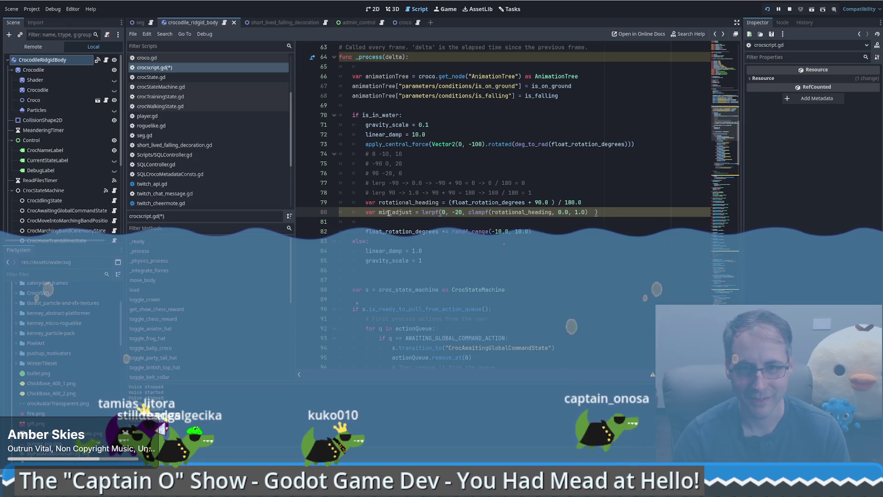
- Add a max_adjust line reading lerpf(20, 0, clampf(rotational_heading, 0.0, 1.0))
{"action": "key", "text": "End"}
{"action": "key", "text": "Return"}
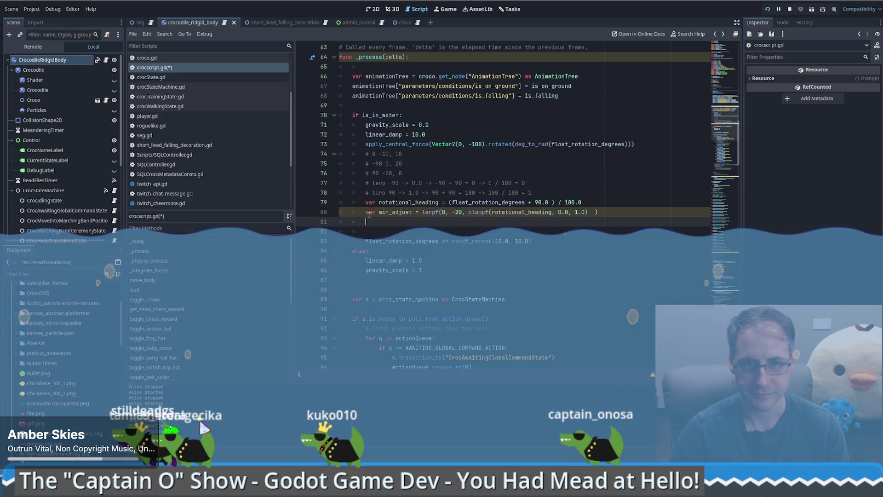
{"action": "left_click_drag", "start_coordinate": [386, 222], "coordinate": [388, 224]}
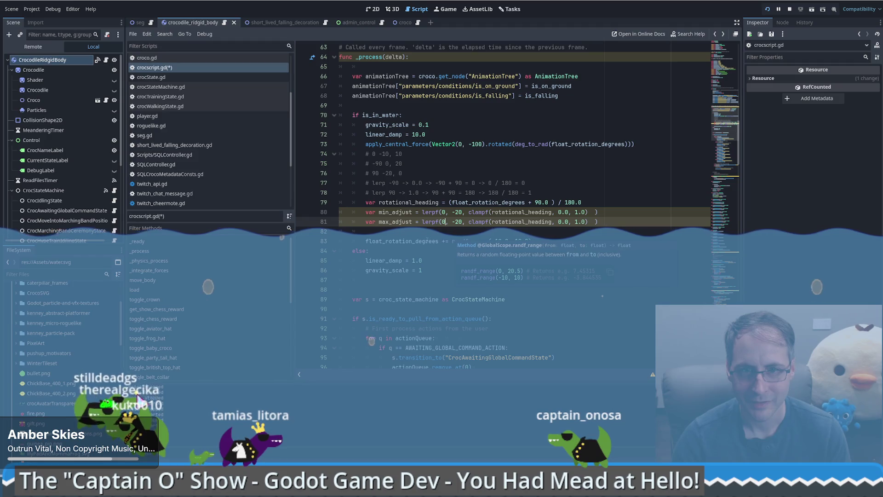
{"action": "left_click", "coordinate": [454, 221]}
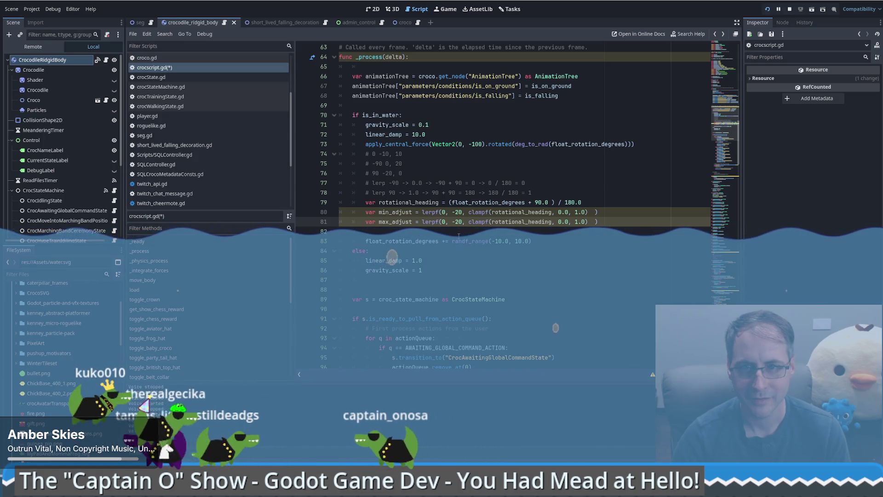
{"action": "key", "text": "BackSpace"}
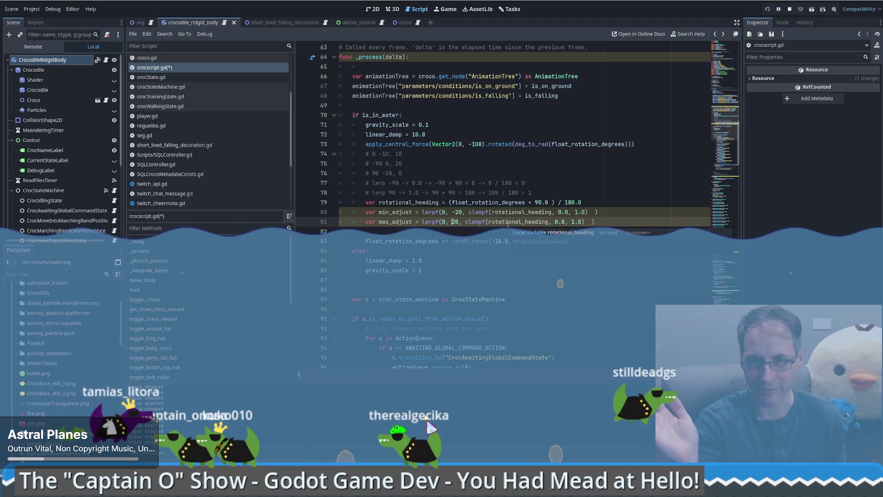
{"action": "left_click", "coordinate": [444, 221]}
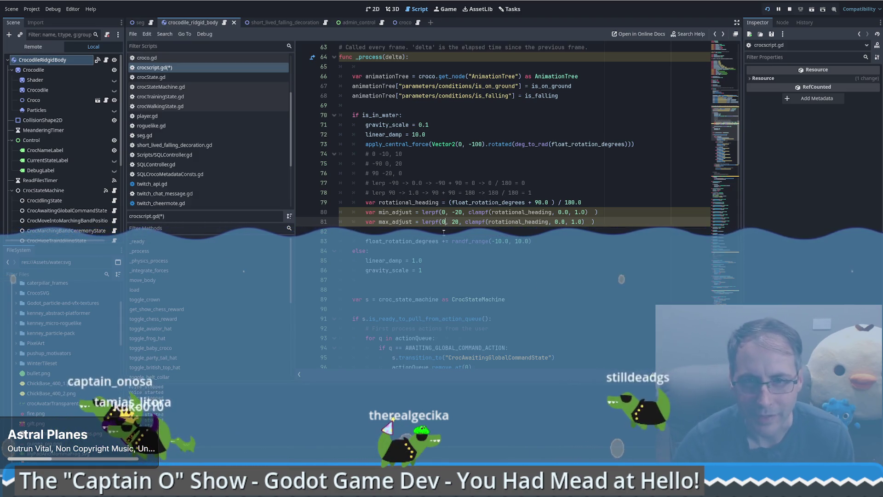
{"action": "key", "text": "BackSpace"}
{"action": "type", "text": "20"}
{"action": "key", "text": "BackSpace"}
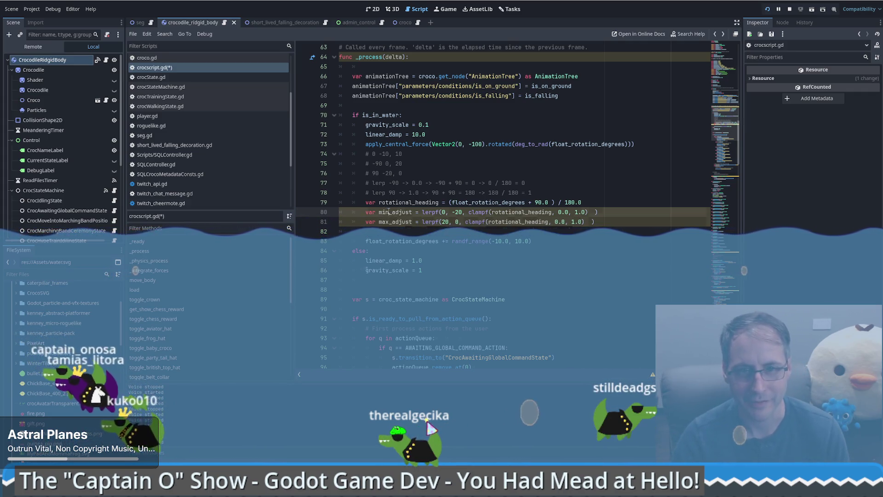
- Replace randf_range's -10.0 and 10.0 bounds with min_adjust and max_adjust
{"action": "left_click_drag", "start_coordinate": [492, 240], "coordinate": [509, 240]}
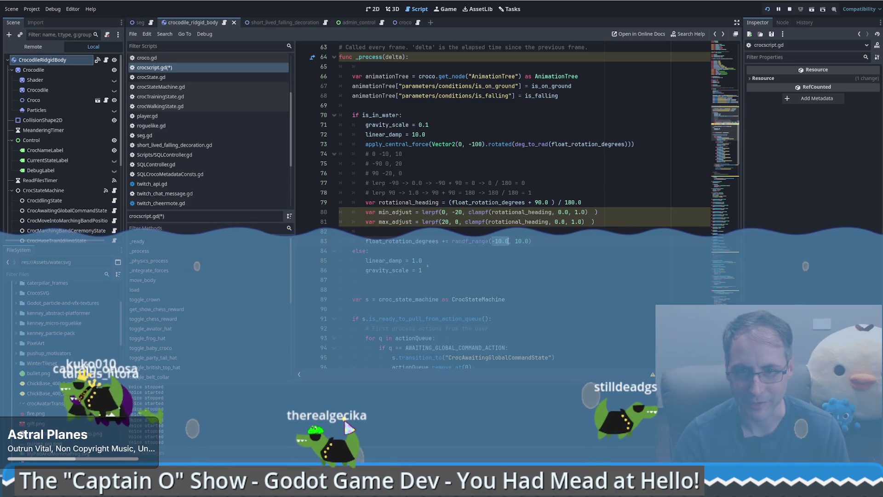
{"action": "type", "text": "min_adjust"}
{"action": "double_click", "coordinate": [395, 222]}
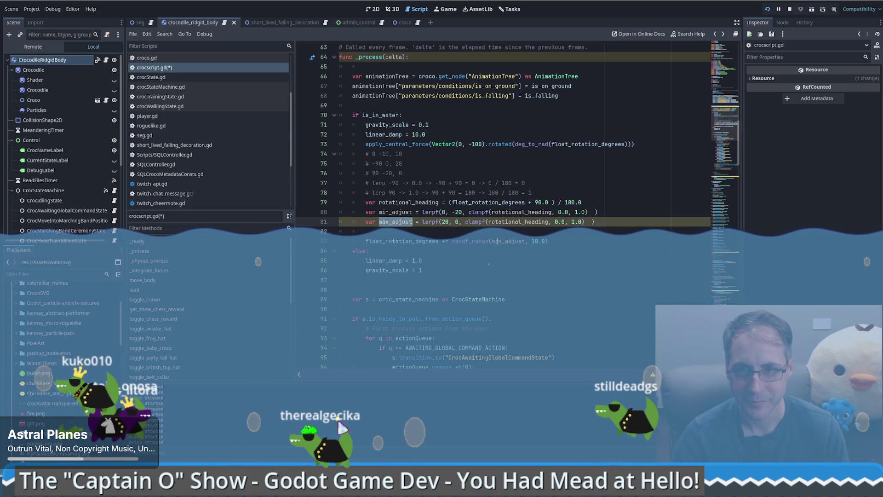
{"action": "key", "text": "ctrl+c"}
{"action": "left_click_drag", "start_coordinate": [546, 241], "coordinate": [527, 240]}
{"action": "key", "text": "ctrl+v"}
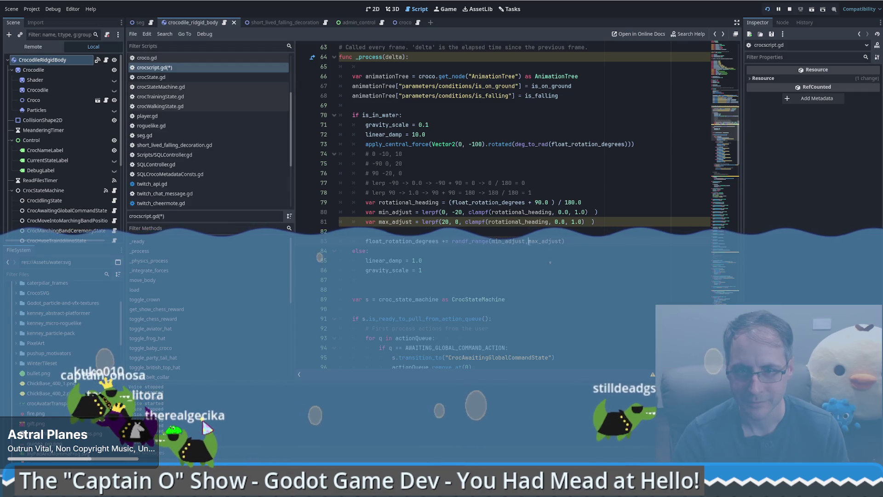
{"action": "key", "text": "End"}
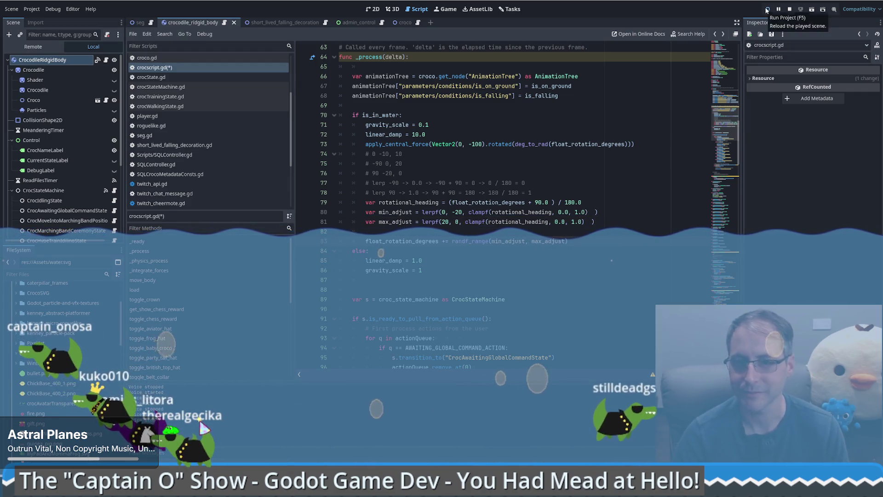
- Run the game, pause at the line 79 breakpoint, inspect rotational_heading (0.5), and step once
{"action": "left_click", "coordinate": [767, 9]}
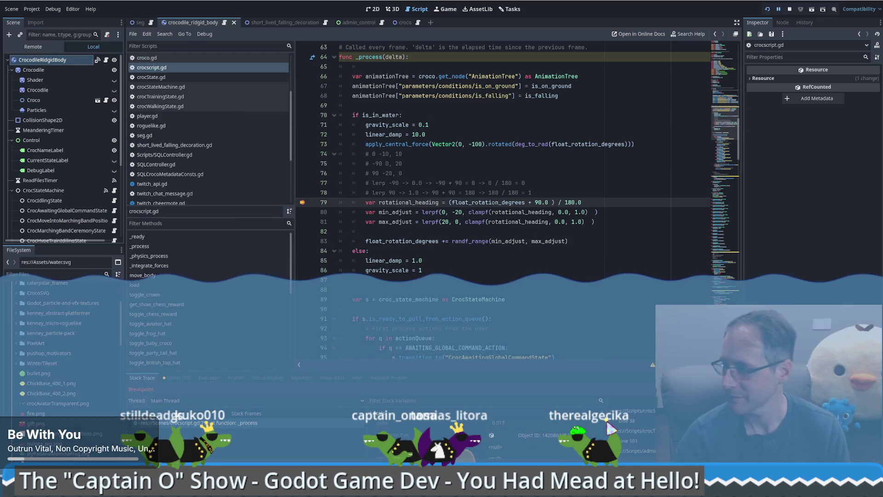
{"action": "left_click", "coordinate": [551, 171]}
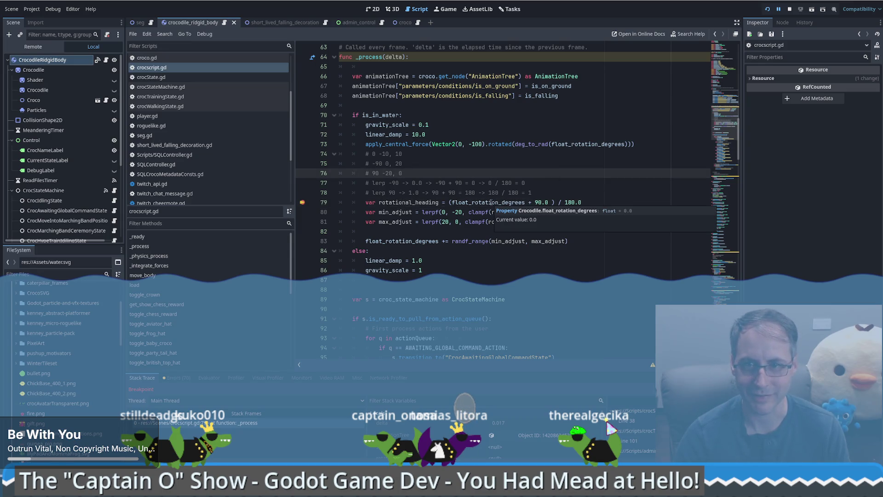
{"action": "left_click", "coordinate": [491, 202]}
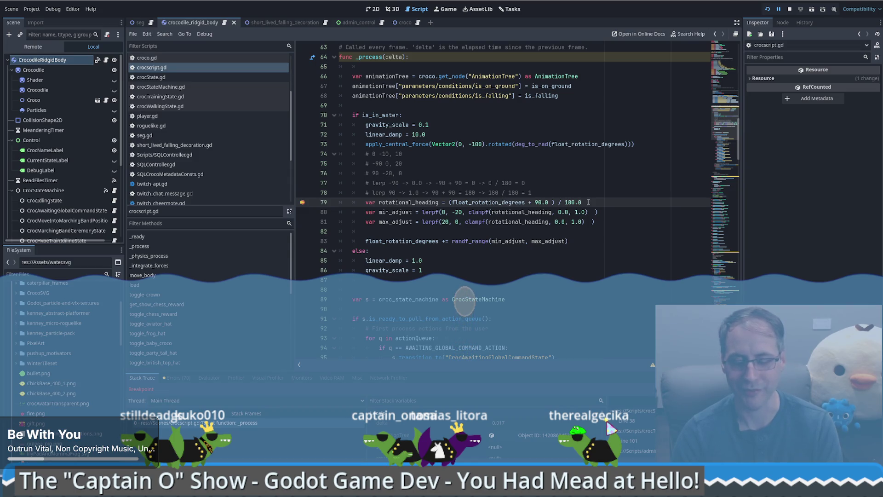
{"action": "key", "text": "F10"}
- Step over lines 80–83, confirming rotational_heading is 0.5 and min_adjust is -10.0
{"action": "mouse_move", "coordinate": [427, 190]}
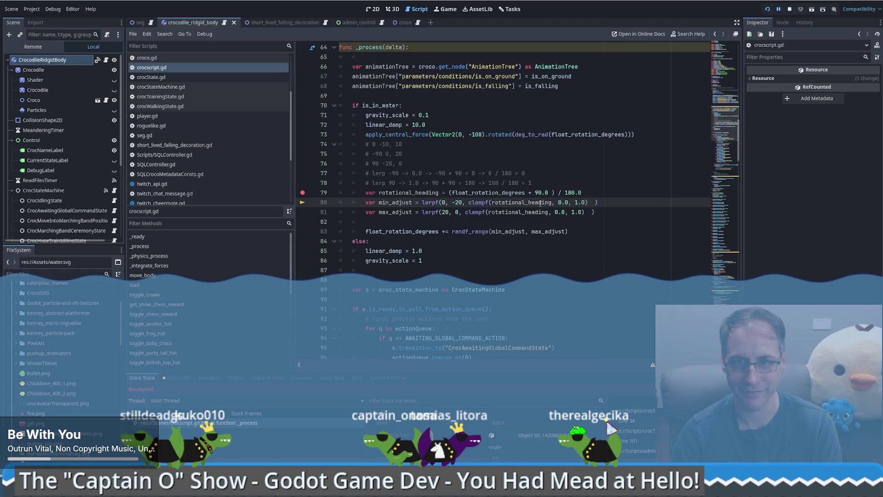
{"action": "mouse_move", "coordinate": [540, 203]}
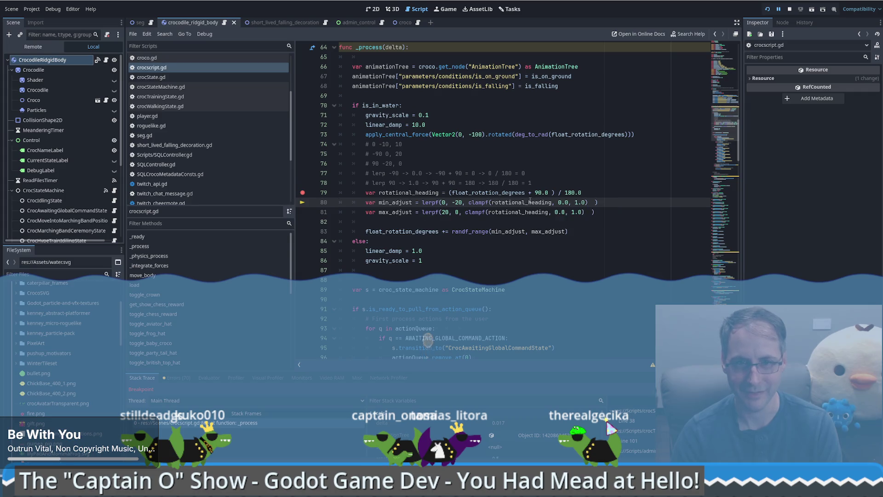
{"action": "key", "text": "F10"}
{"action": "mouse_move", "coordinate": [384, 194]}
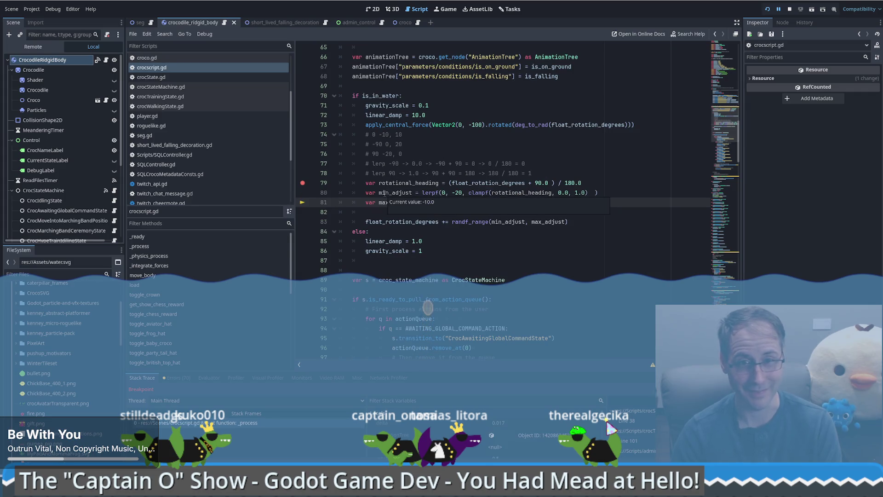
{"action": "mouse_move", "coordinate": [509, 201]}
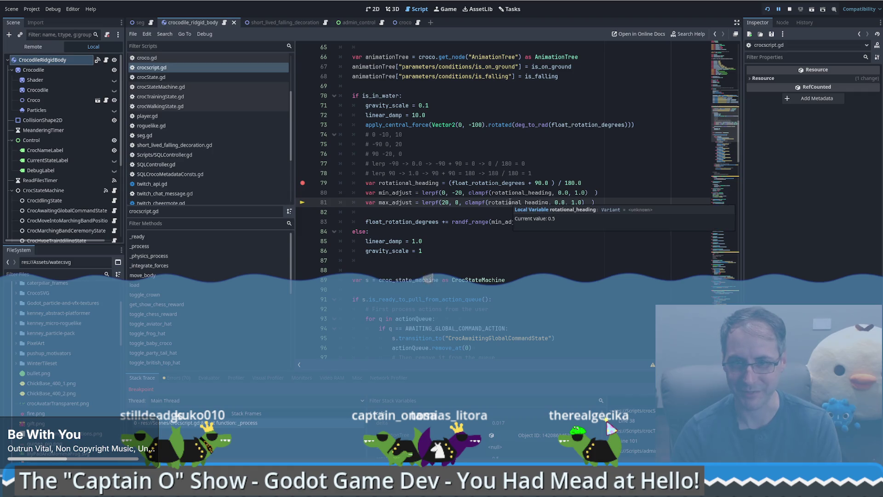
{"action": "key", "text": "F10"}
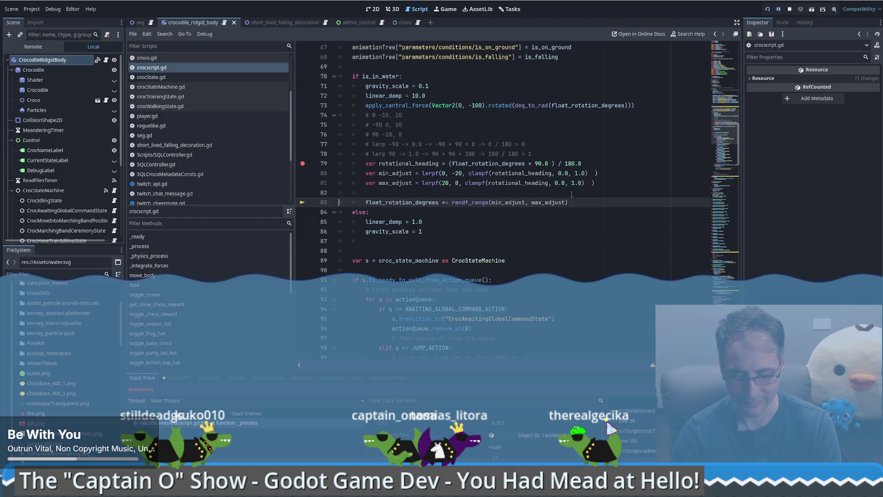
- Resume to the line 79 breakpoint seven times as float_rotation_degrees varies from about -6.06 to 23.38
{"action": "key", "text": "F12"}
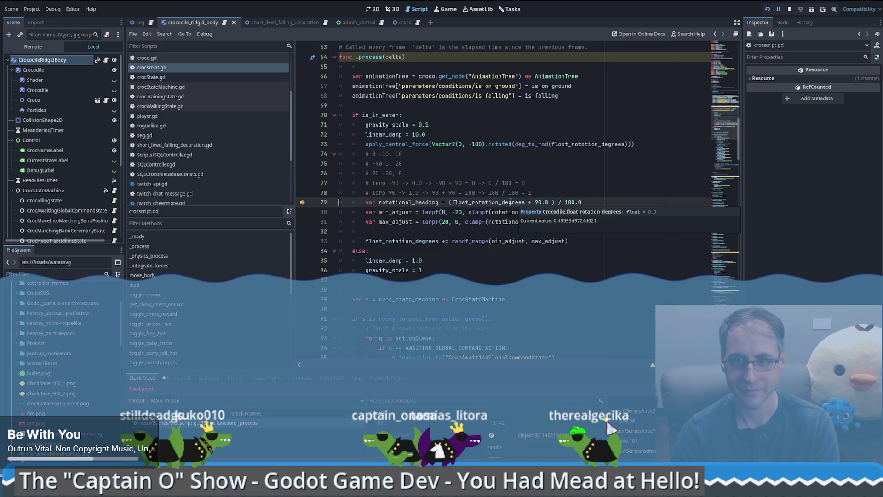
{"action": "key", "text": "F12"}
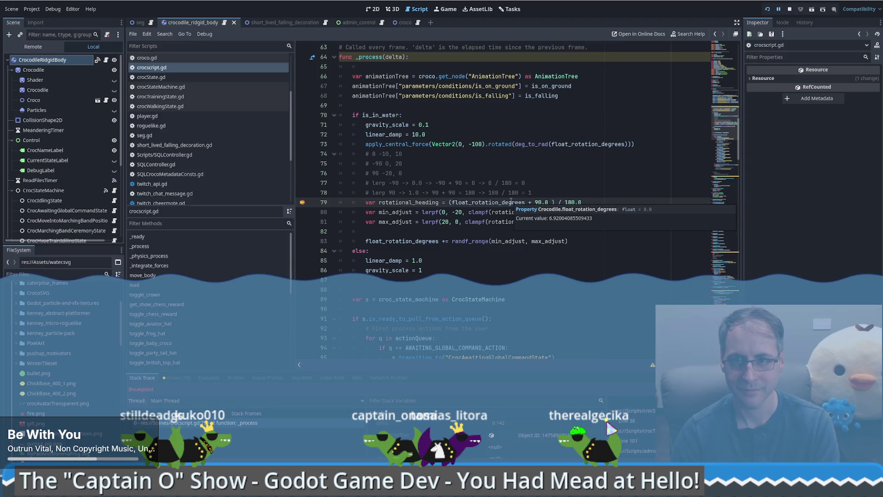
{"action": "key", "text": "F12"}
{"action": "key", "text": "F12"}
{"action": "key", "text": "F12"}
{"action": "key", "text": "F12"}
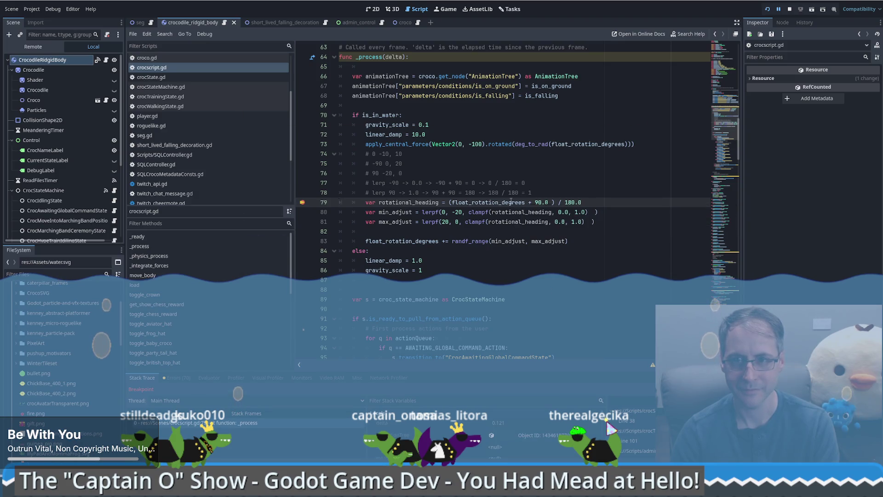
{"action": "key", "text": "F12"}
{"action": "key", "text": "F12"}
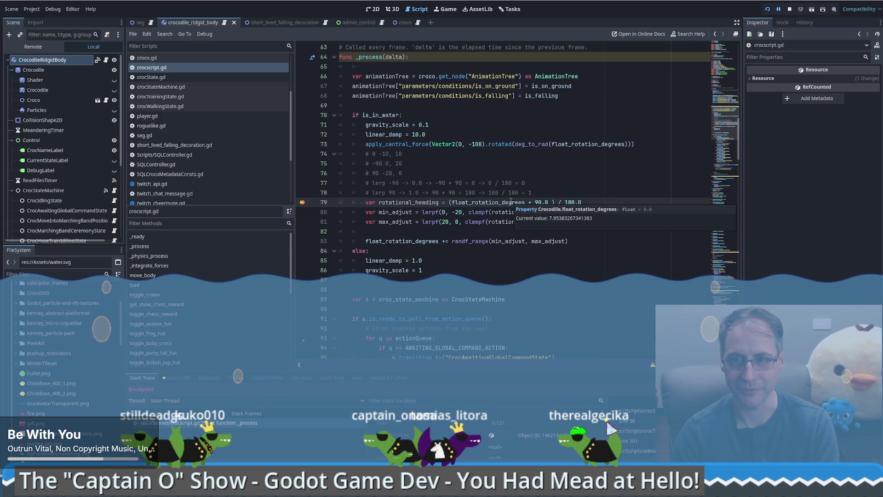
{"action": "key", "text": "F12"}
{"action": "key", "text": "F12"}
{"action": "key", "text": "F12"}
{"action": "key", "text": "F12"}
{"action": "key", "text": "F12"}
{"action": "key", "text": "F12"}
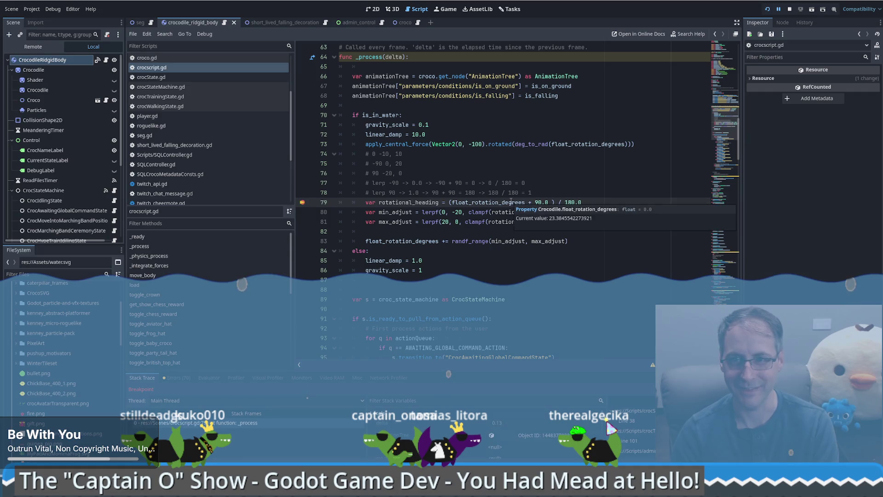
{"action": "key", "text": "F12"}
{"action": "key", "text": "F12"}
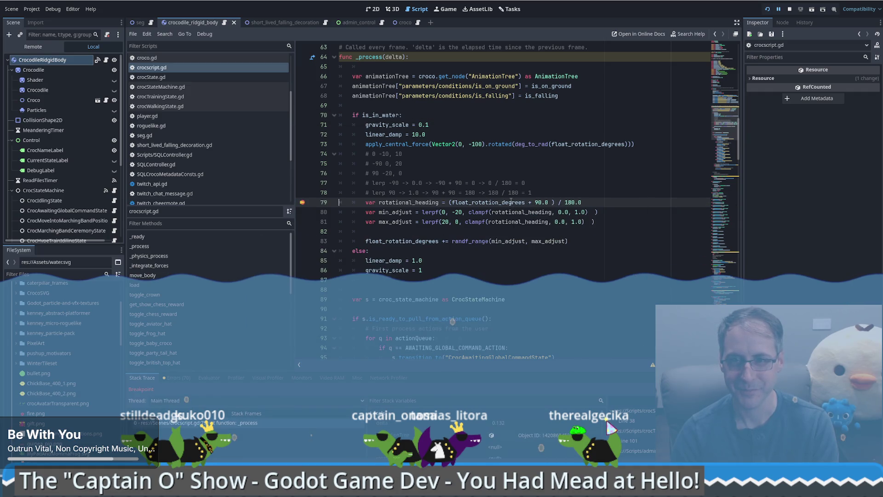
{"action": "key", "text": "F12"}
{"action": "key", "text": "F12"}
{"action": "key", "text": "F12"}
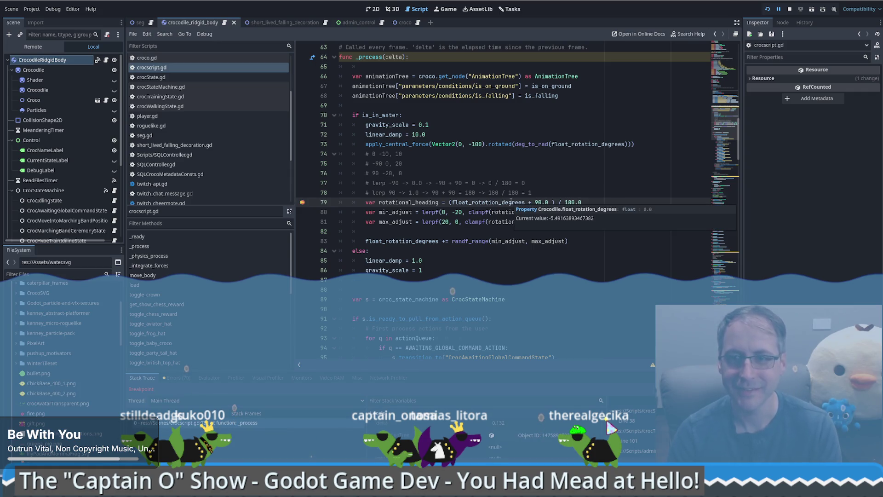
{"action": "right_click", "coordinate": [303, 203]}
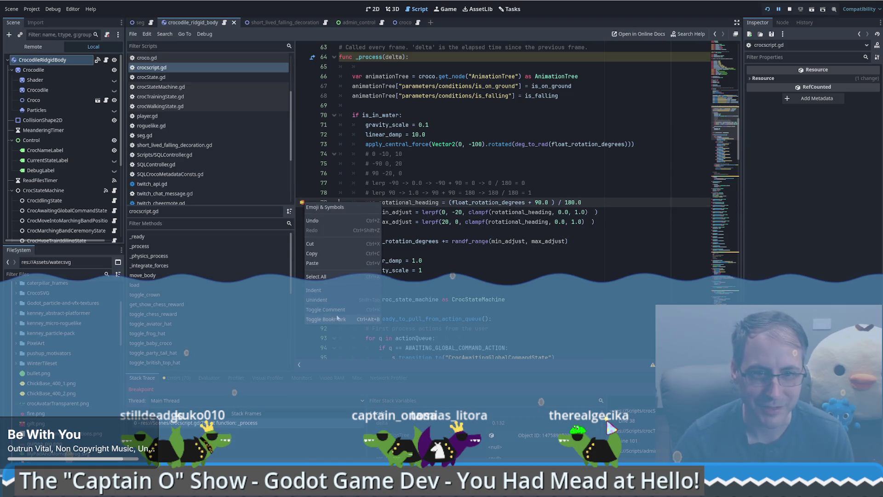
- Remove the line 79 breakpoint, let the game run, then set the breakpoint again
{"action": "left_click", "coordinate": [302, 204]}
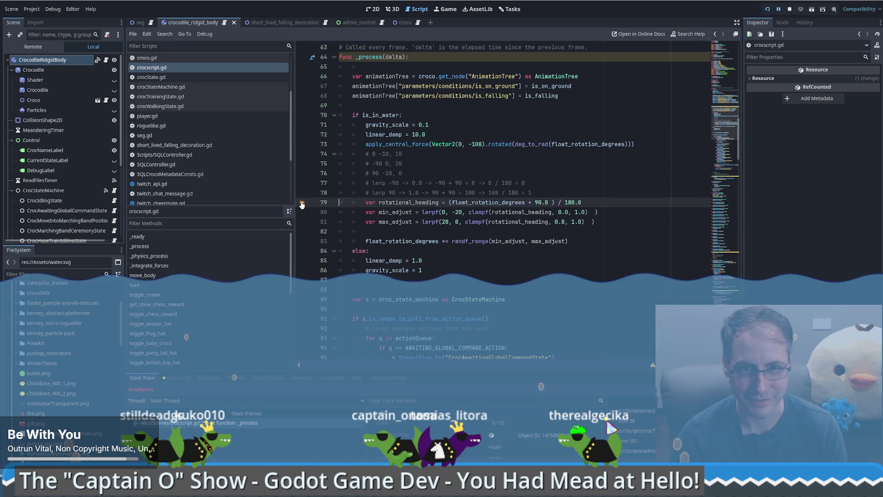
{"action": "left_click", "coordinate": [302, 204]}
{"action": "key", "text": "F12"}
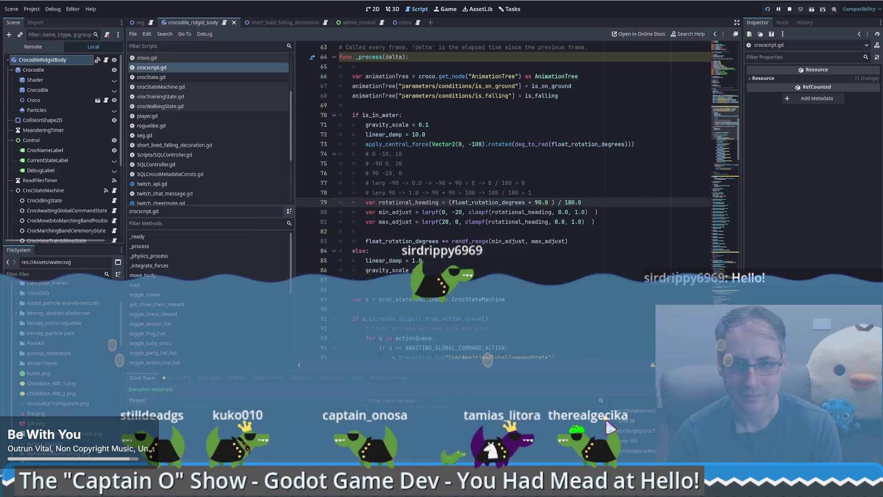
{"action": "key", "text": "F9"}
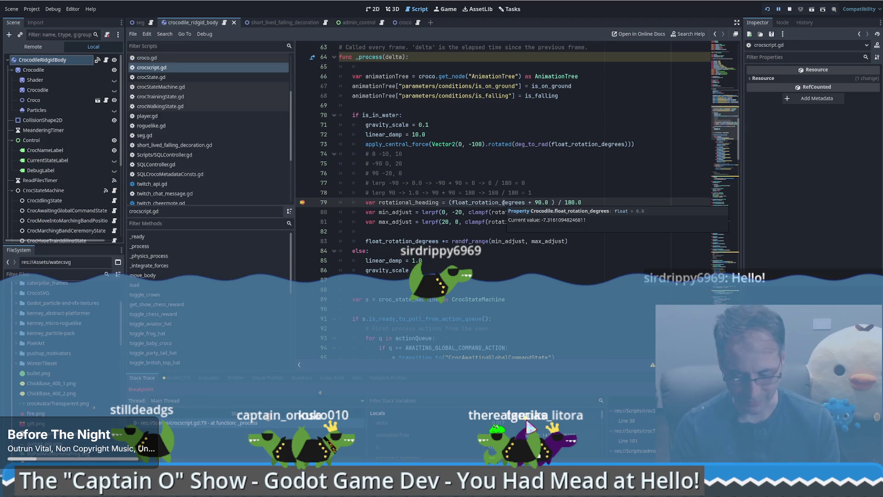
- Step to the randf_range line, check max_adjust, and resume the game
{"action": "key", "text": "F10"}
{"action": "key", "text": "F10"}
{"action": "key", "text": "F10"}
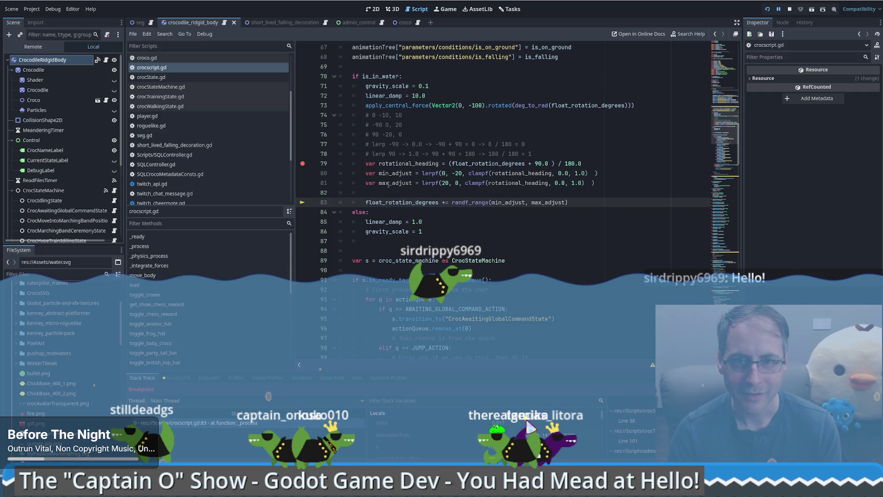
{"action": "mouse_move", "coordinate": [389, 185]}
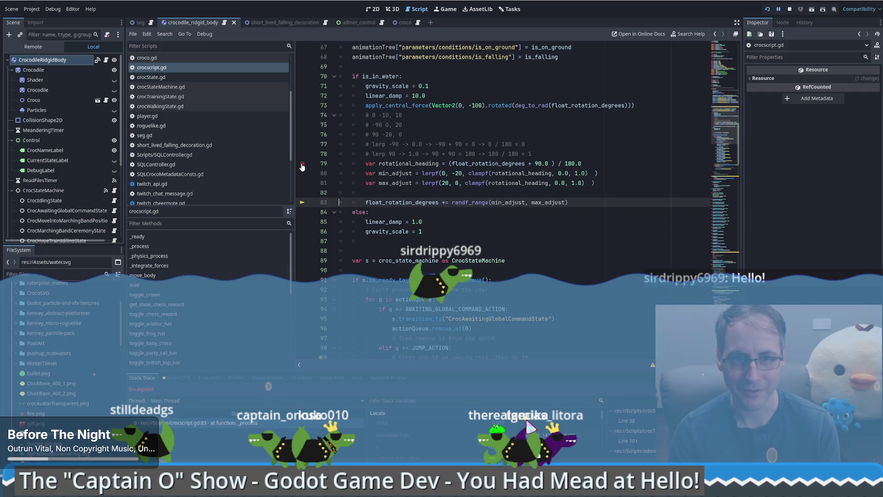
{"action": "key", "text": "F12"}
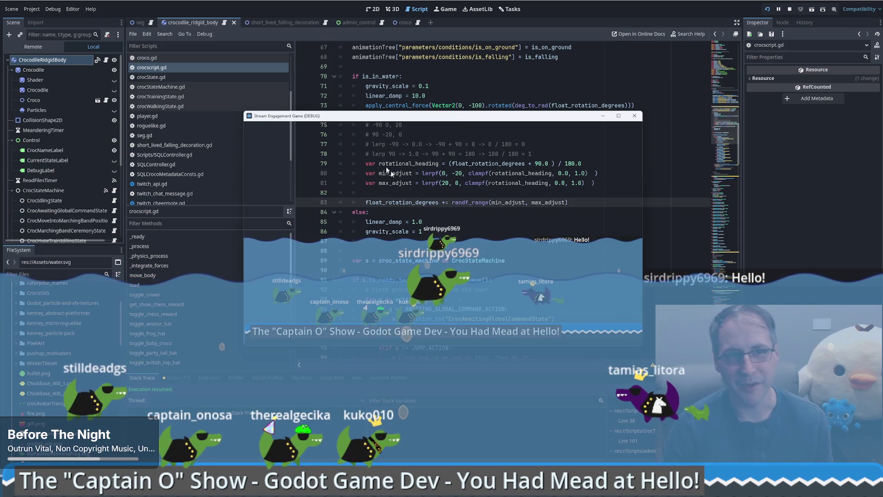
- Move from the seg scene to crocodile_ridgid_body in 2D view, ending on the croco scene
{"action": "left_click", "coordinate": [139, 23]}
{"action": "left_click", "coordinate": [193, 23]}
{"action": "left_click", "coordinate": [372, 8]}
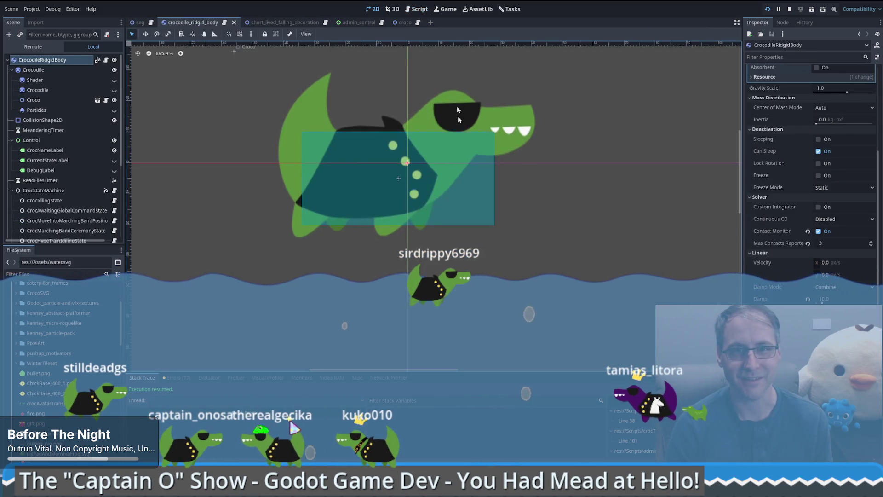
{"action": "left_click", "coordinate": [399, 23]}
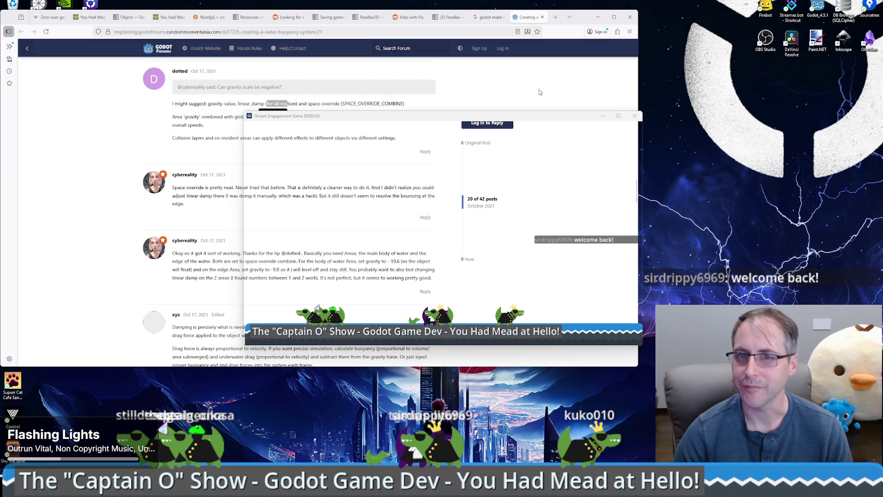
- Hide the running game and open the beekeeping project from the Project Manager
{"action": "left_click", "coordinate": [602, 115]}
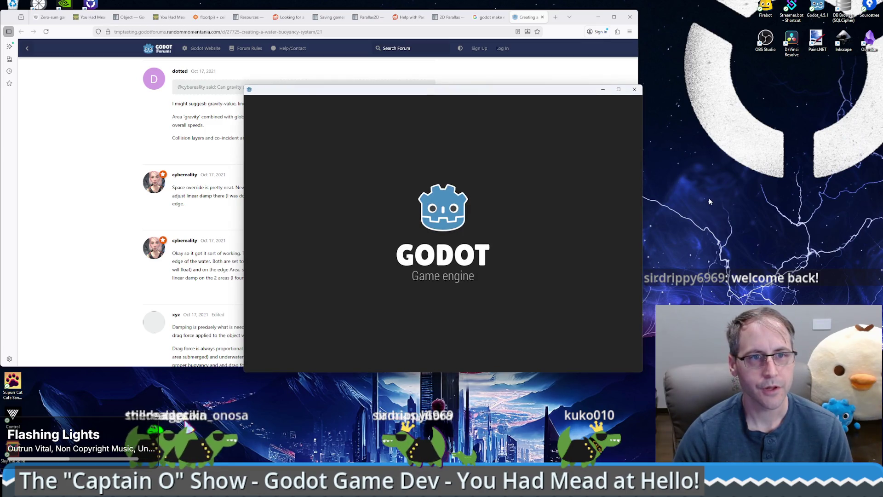
{"action": "left_click", "coordinate": [410, 168]}
{"action": "left_click", "coordinate": [614, 139]}
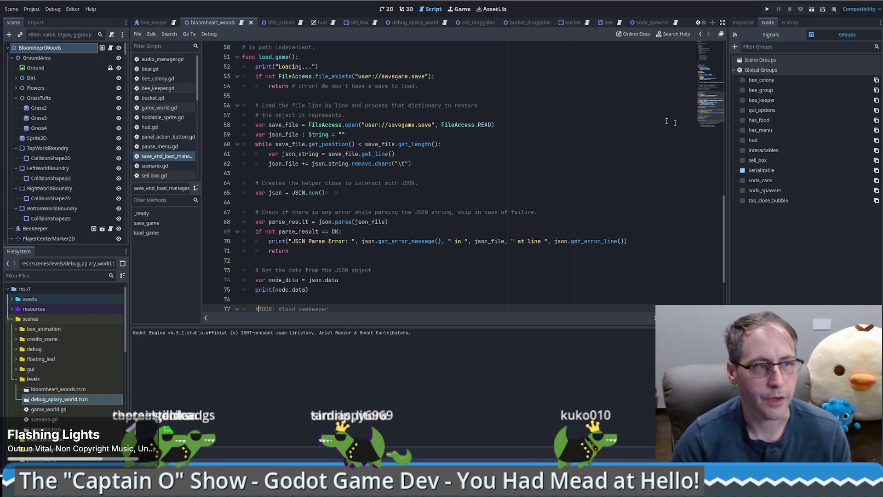
- Run the beekeeping project, mute its audio, and start a New Game
{"action": "left_click", "coordinate": [767, 9]}
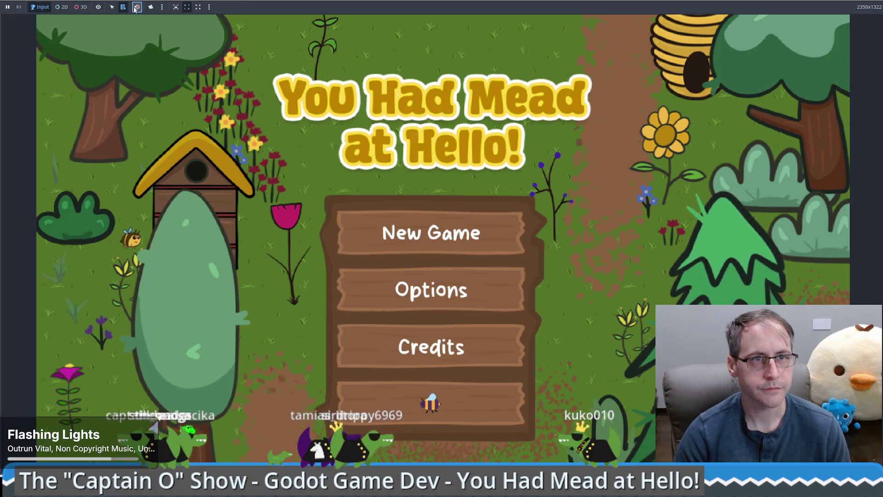
{"action": "left_click", "coordinate": [137, 7]}
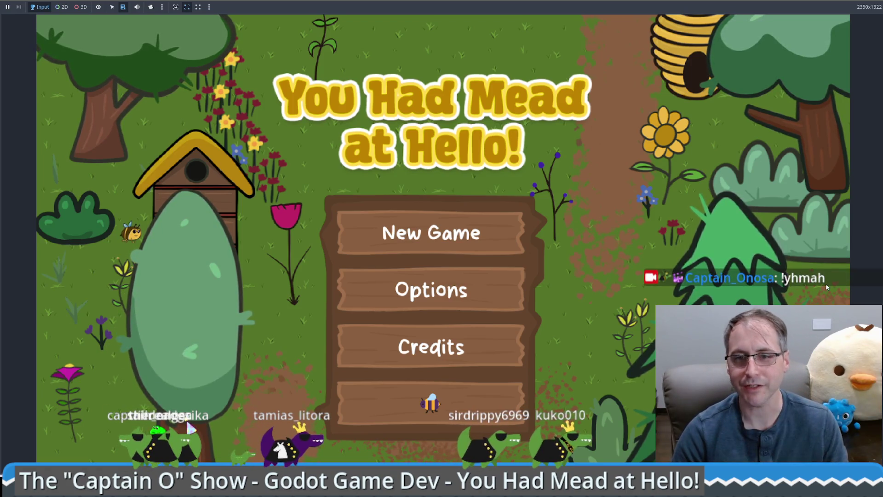
{"action": "left_click", "coordinate": [461, 237]}
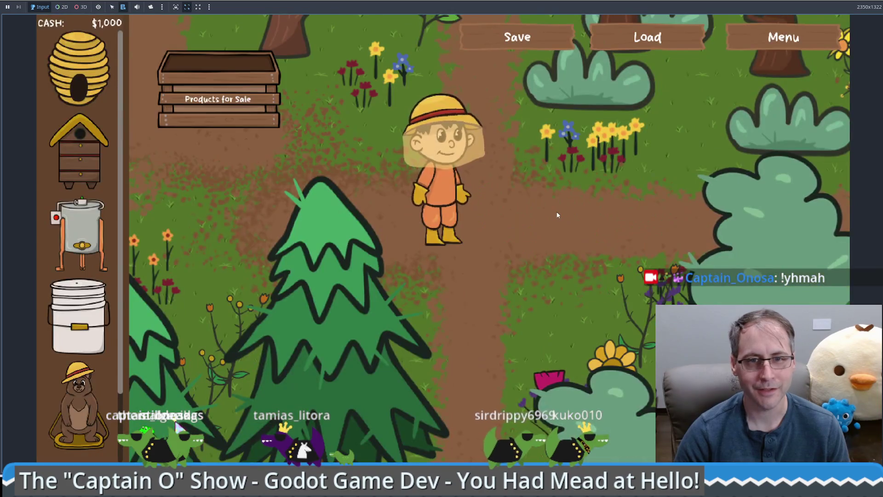
- Walk the beekeeper around and place a Human Made Bee Hive in the field for $300
{"action": "key", "text": "Left"}
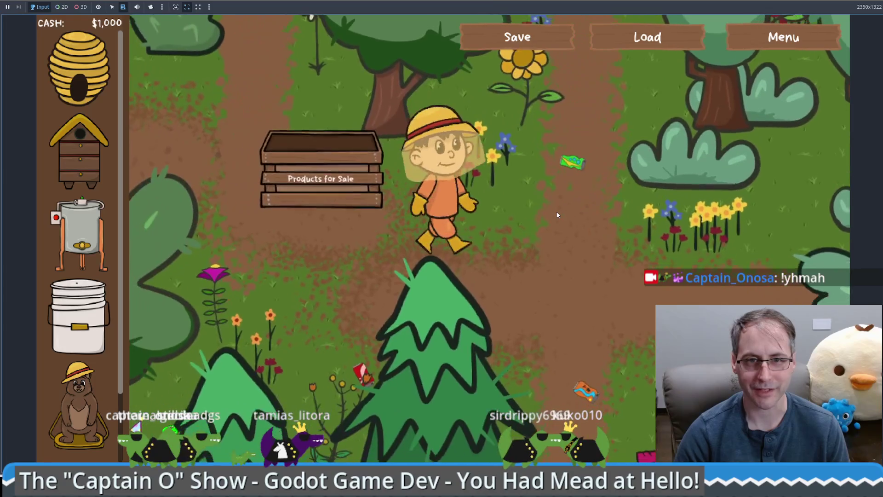
{"action": "key", "text": "Up"}
{"action": "key", "text": "Right"}
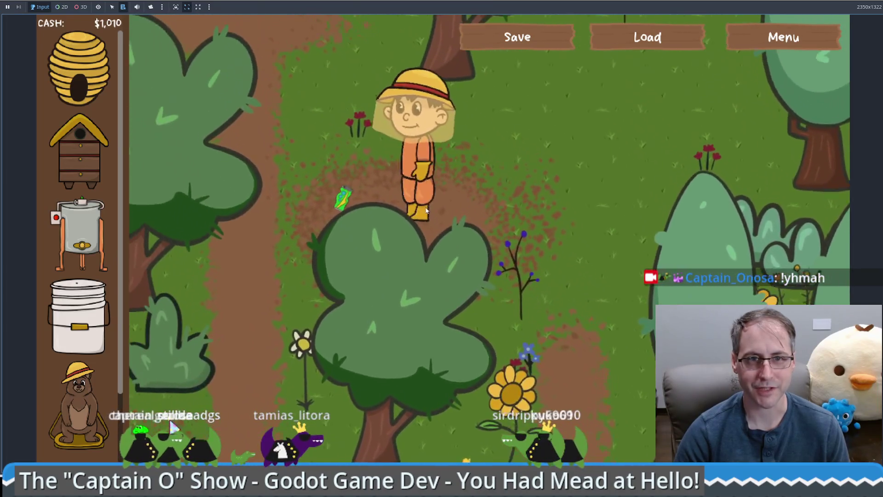
{"action": "key", "text": "Down"}
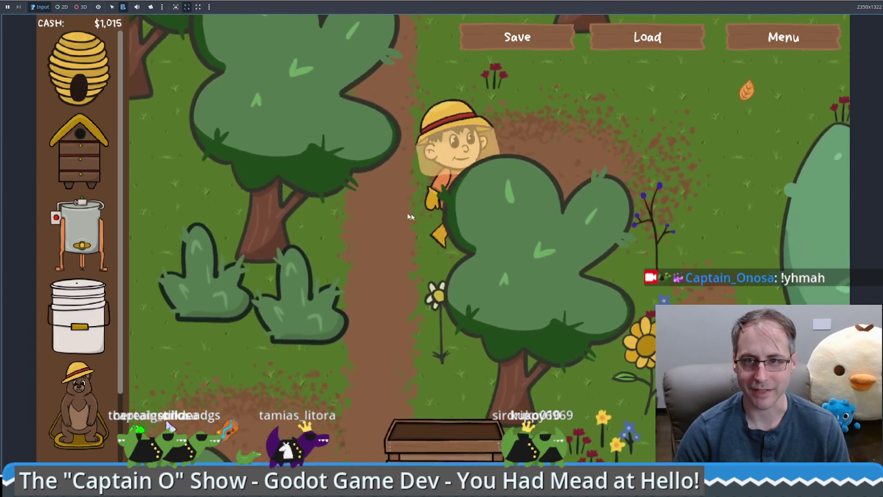
{"action": "key", "text": "Up"}
{"action": "mouse_move", "coordinate": [79, 152]}
{"action": "left_mouse_down"}
{"action": "mouse_move", "coordinate": [607, 226]}
{"action": "mouse_move", "coordinate": [604, 252]}
{"action": "left_mouse_up"}
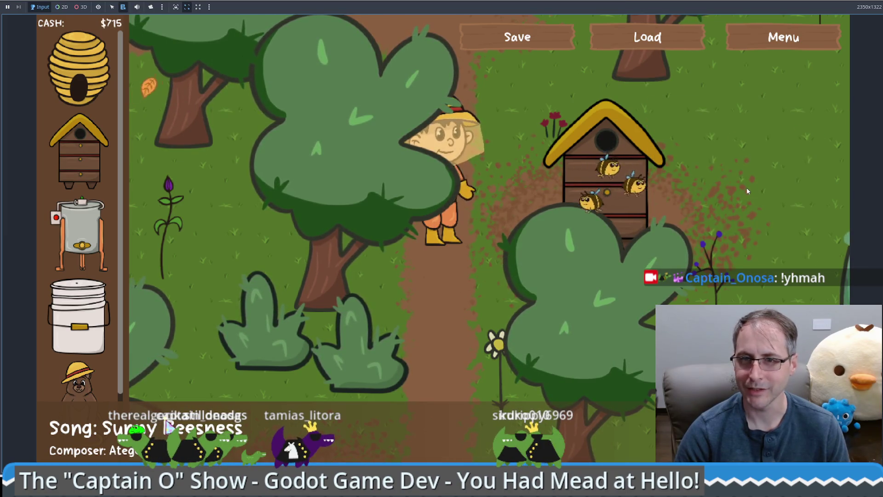
- Walk beside the new hive to show its stats: population 12,618, collecting pollen
{"action": "key", "text": "Down"}
{"action": "key", "text": "Down"}
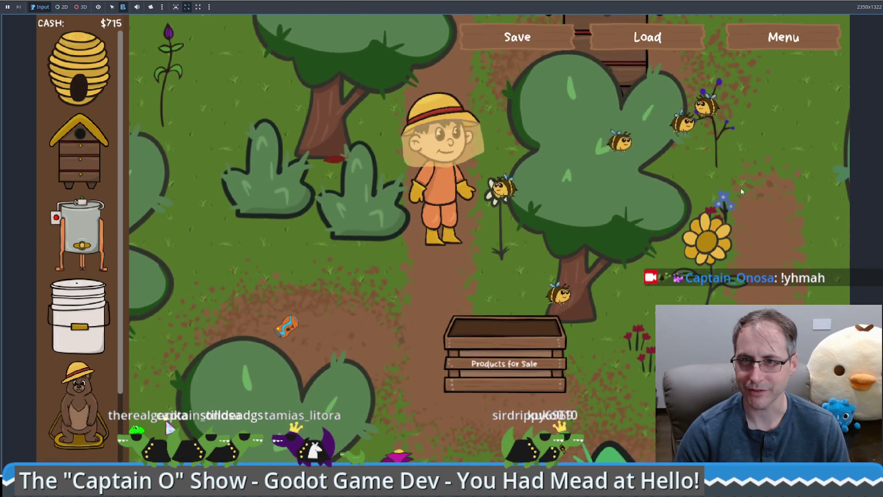
{"action": "key", "text": "Down"}
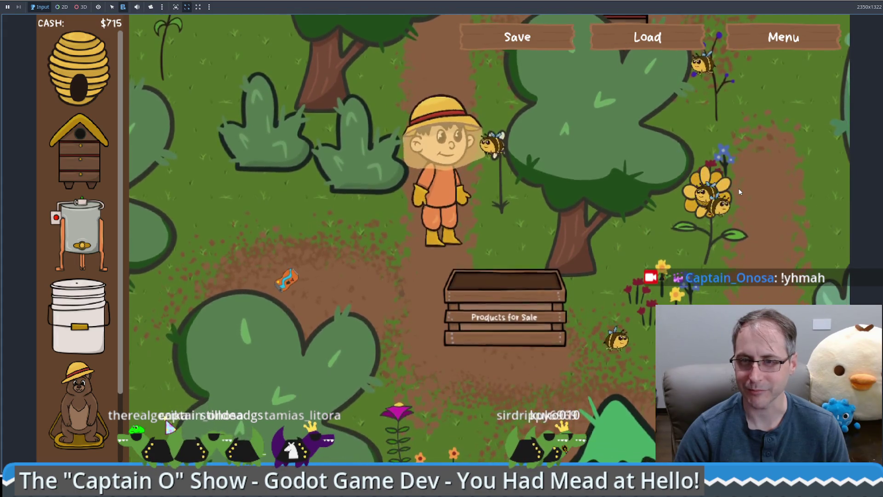
{"action": "key", "text": "Right"}
{"action": "key", "text": "Left"}
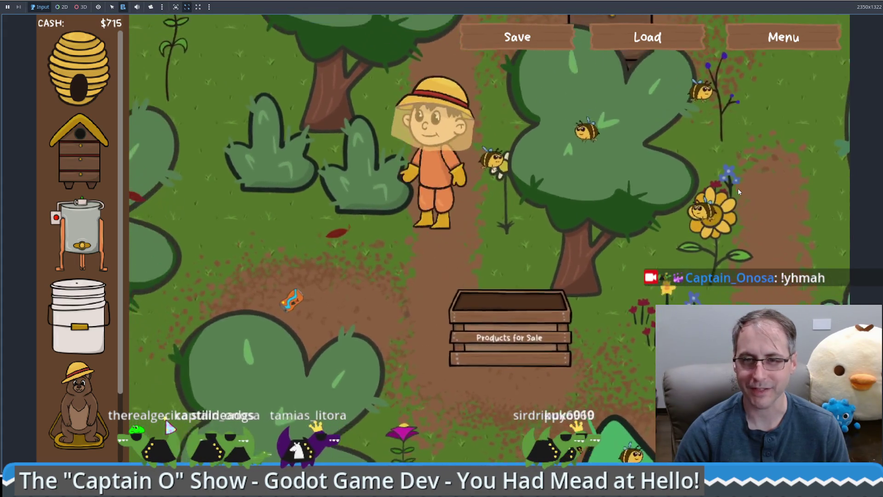
{"action": "key", "text": "Up"}
{"action": "key", "text": "Up"}
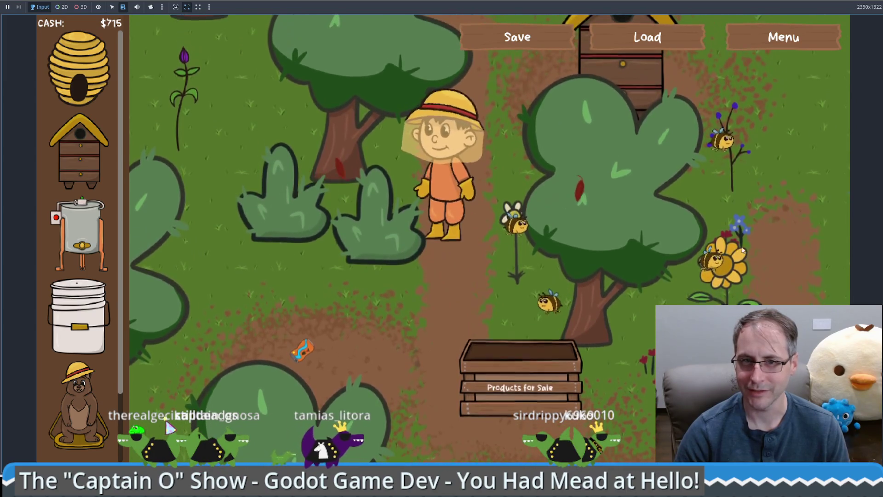
{"action": "key", "text": "Up"}
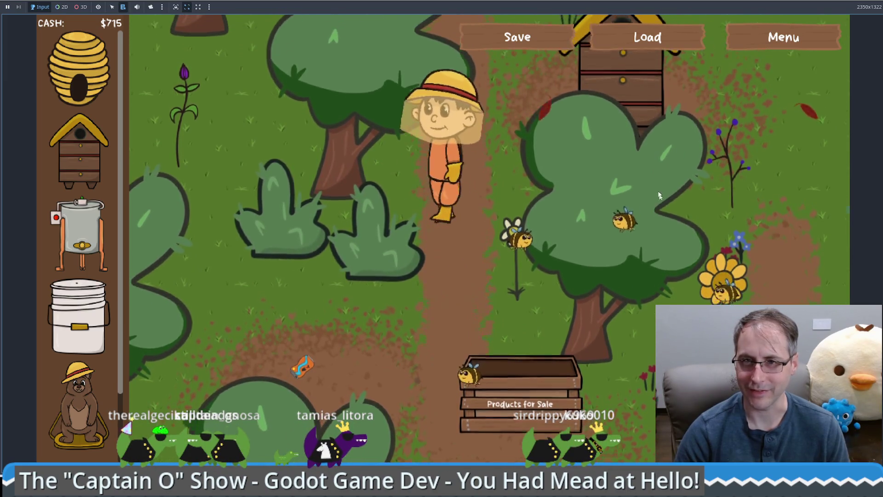
{"action": "key", "text": "Right"}
{"action": "mouse_move", "coordinate": [572, 219]}
{"action": "key", "text": "Down"}
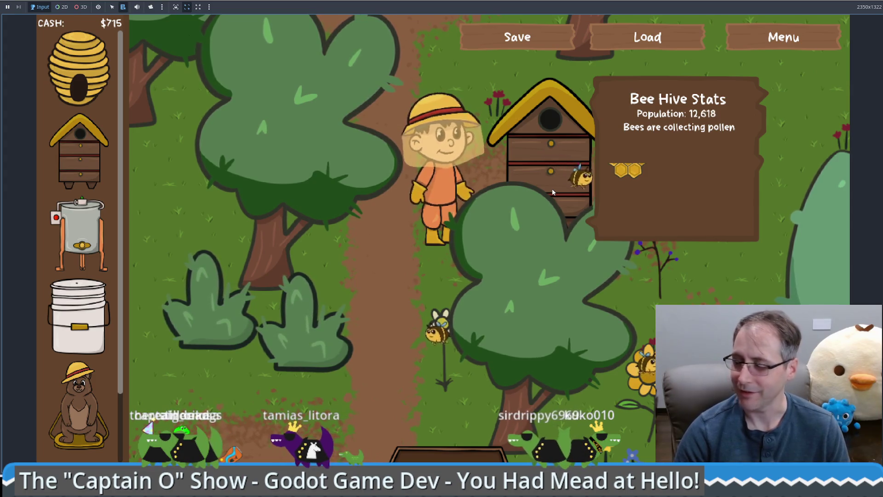
- Buy and place a honey extractor, take honeycomb, and sell two honeycombs at $50 each
{"action": "left_click", "coordinate": [78, 234]}
{"action": "left_click", "coordinate": [725, 101]}
{"action": "left_click", "coordinate": [630, 243]}
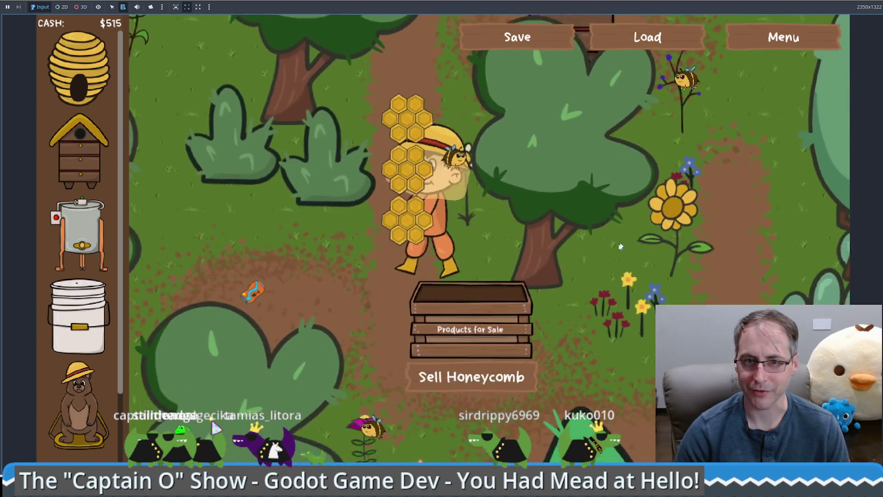
{"action": "left_click", "coordinate": [536, 297]}
{"action": "left_click", "coordinate": [536, 296]}
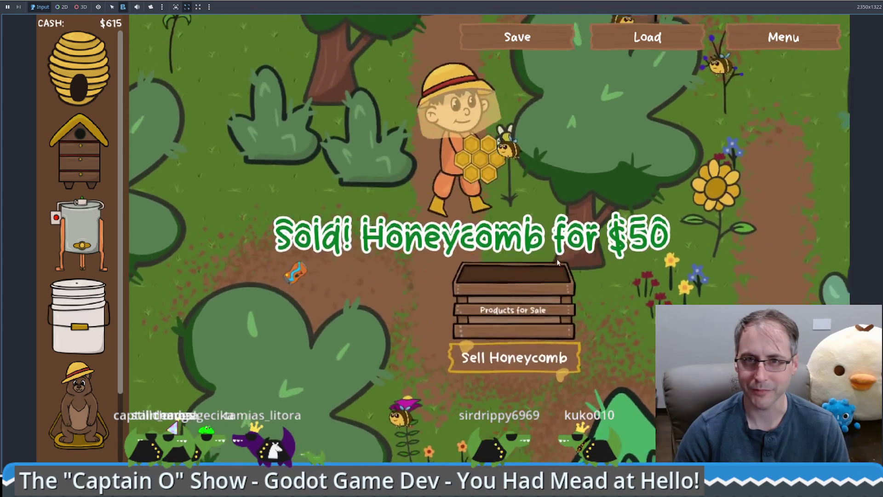
- Take more honeycomb from the new hive and load three honeycombs into the extractor
{"action": "left_click", "coordinate": [648, 275]}
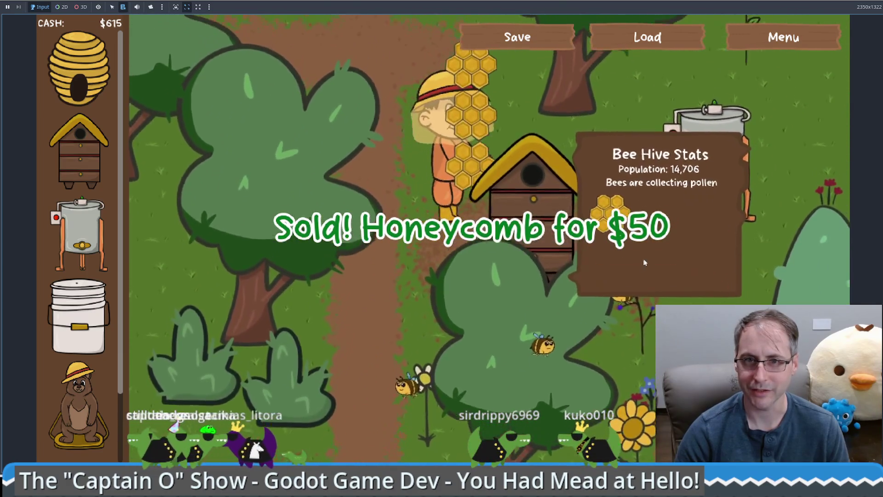
{"action": "left_click", "coordinate": [670, 255]}
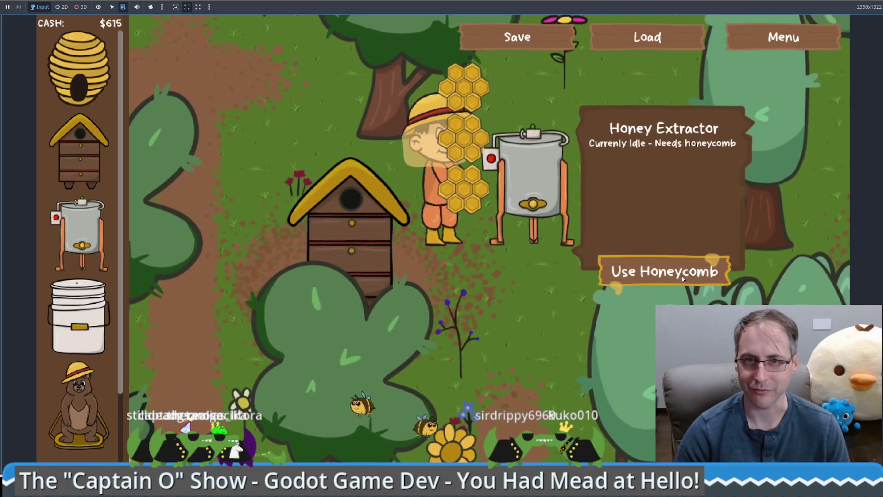
{"action": "left_click", "coordinate": [683, 277]}
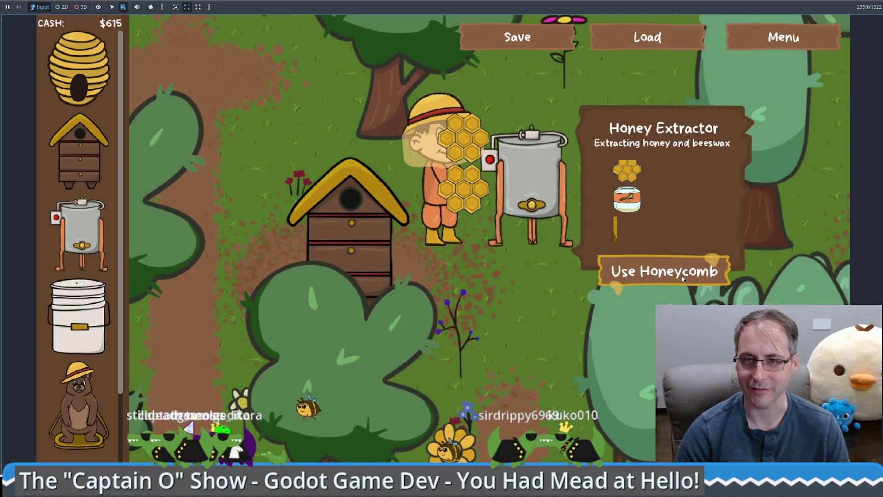
{"action": "left_click", "coordinate": [682, 278]}
{"action": "left_click", "coordinate": [683, 278]}
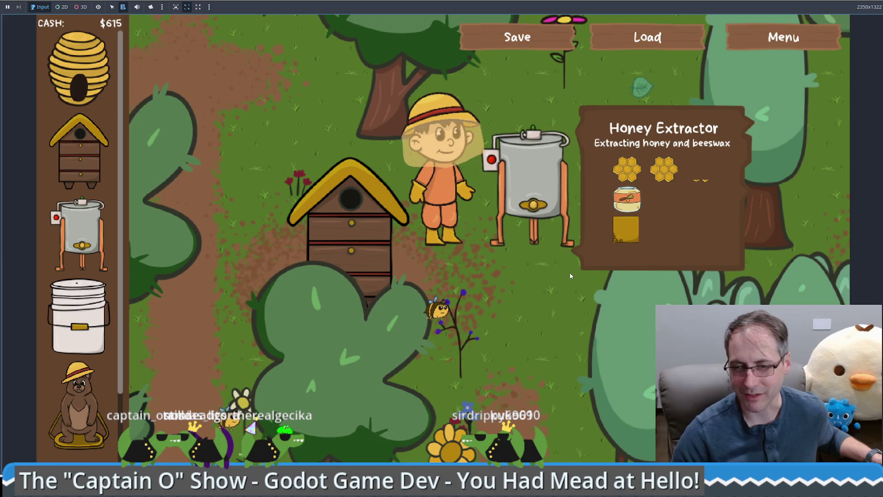
- Place two more Human Made Bee Hives at top left and top right; a third fails for lack of cash
{"action": "left_click", "coordinate": [80, 152]}
{"action": "left_click", "coordinate": [252, 146]}
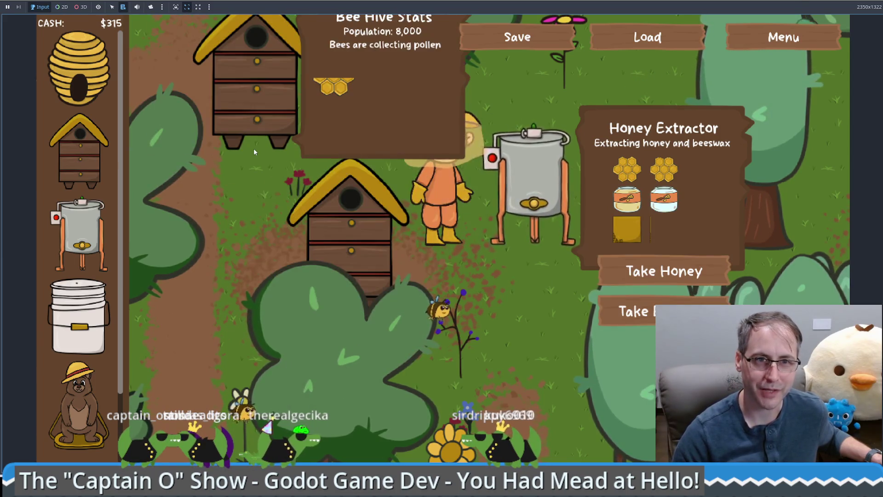
{"action": "left_click", "coordinate": [80, 152]}
{"action": "left_click", "coordinate": [534, 100]}
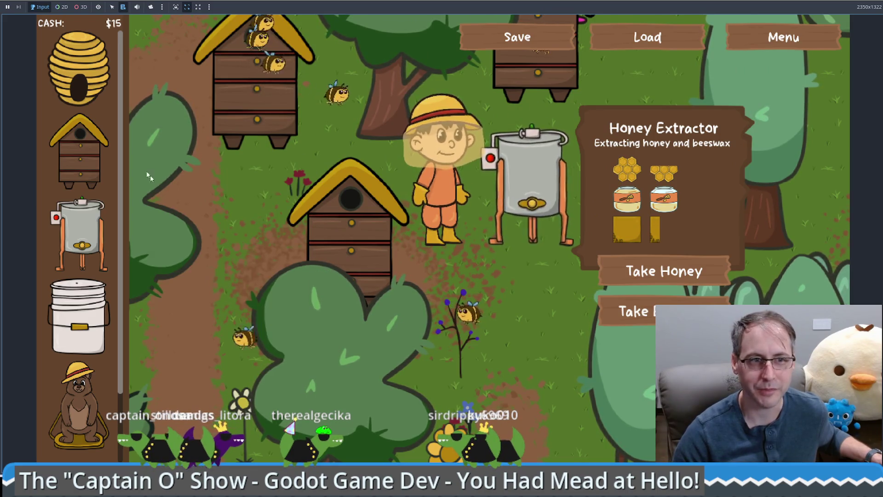
{"action": "left_click", "coordinate": [80, 152]}
{"action": "left_click", "coordinate": [526, 447]}
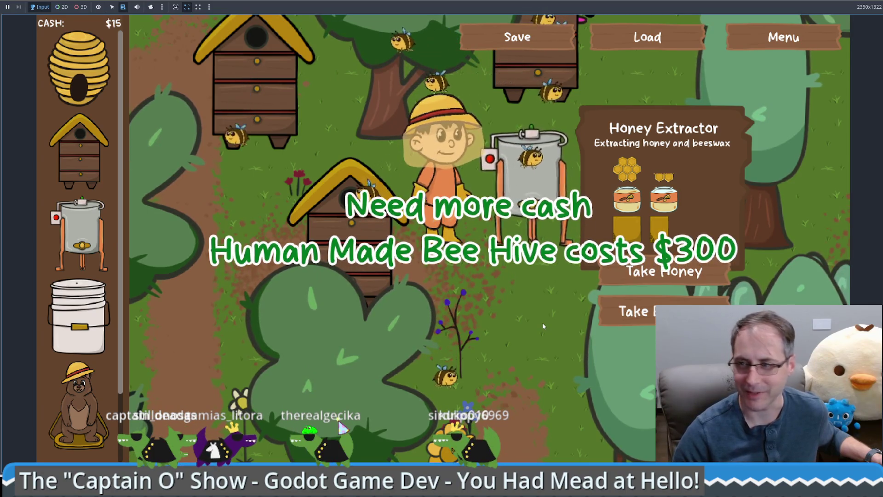
- Take the honey and beeswax from the extractor and sell both at the sale box
{"action": "left_click", "coordinate": [663, 272]}
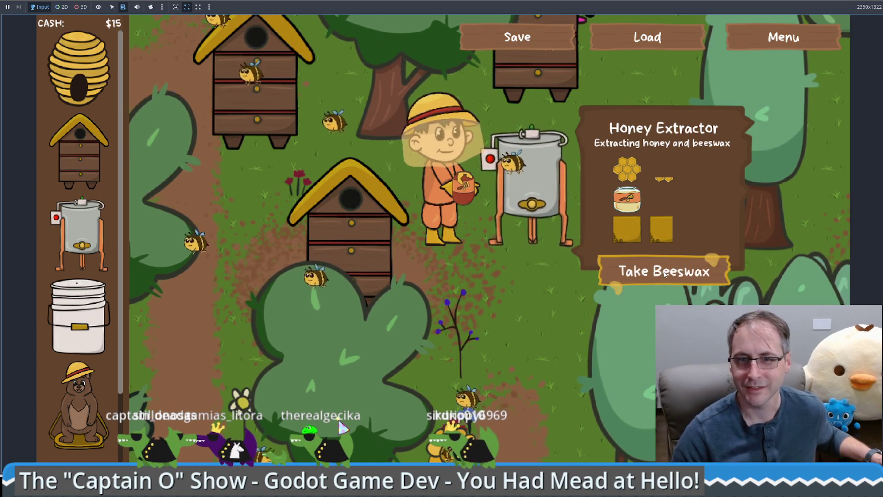
{"action": "left_click", "coordinate": [664, 272]}
{"action": "key", "text": "s"}
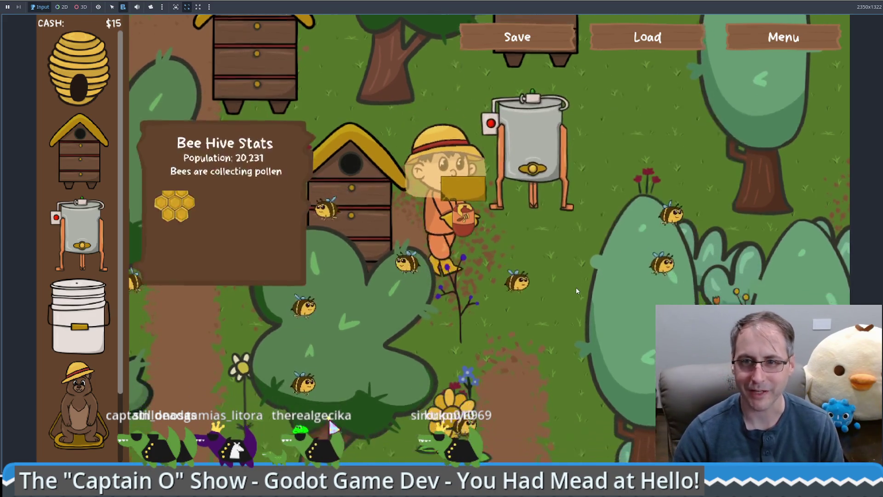
{"action": "key", "text": "a"}
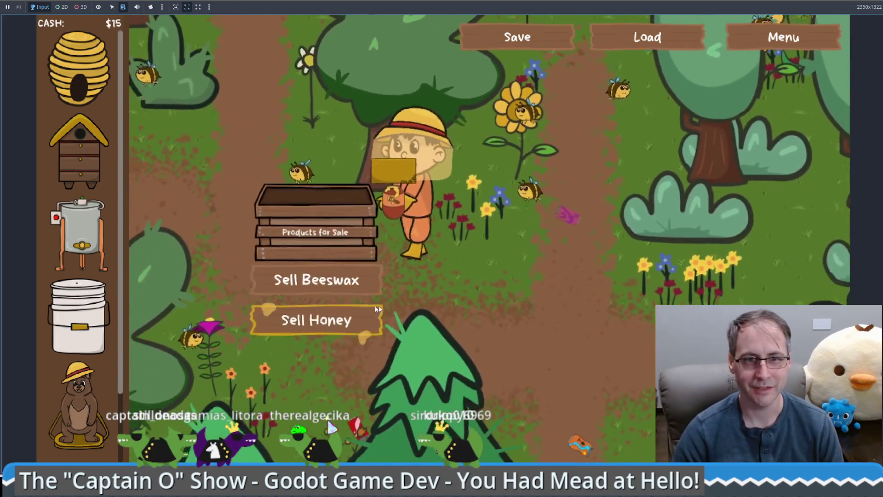
{"action": "left_click", "coordinate": [354, 265]}
{"action": "left_click", "coordinate": [355, 265]}
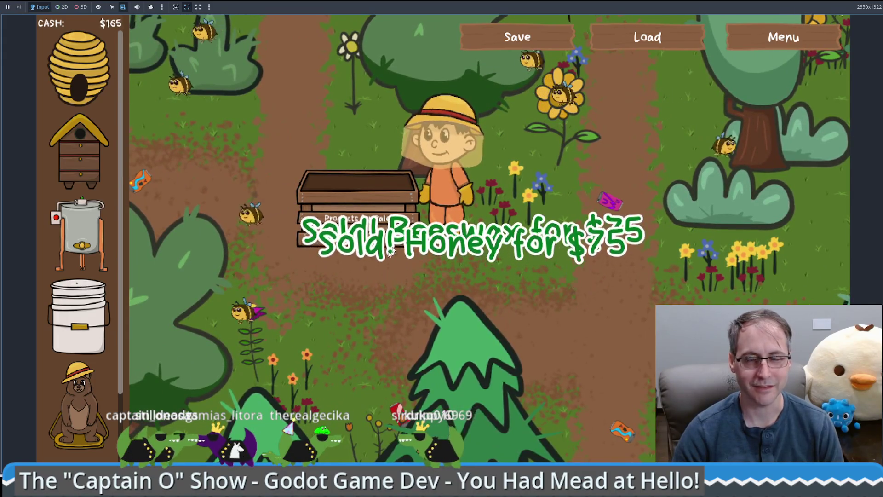
- Buy a $100 natural beehive and place it in the field
{"action": "key", "text": "w"}
{"action": "mouse_move", "coordinate": [97, 78]}
{"action": "mouse_move", "coordinate": [97, 78]}
{"action": "left_mouse_down"}
{"action": "mouse_move", "coordinate": [641, 167]}
{"action": "mouse_move", "coordinate": [630, 143]}
{"action": "left_mouse_up"}
- Walk the beekeeper a little more, then exit fullscreen so the game runs in a 1280x720 window
{"action": "key", "text": "d"}
{"action": "key", "text": "w"}
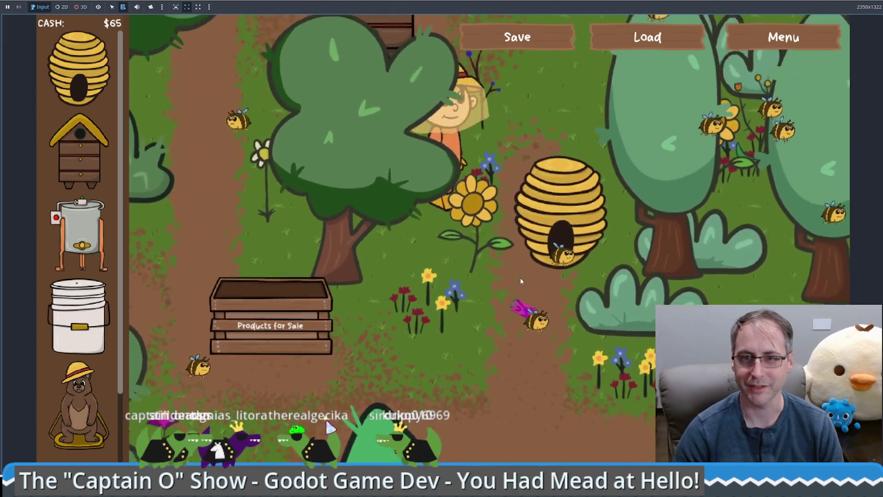
{"action": "key", "text": "s"}
{"action": "key", "text": "d"}
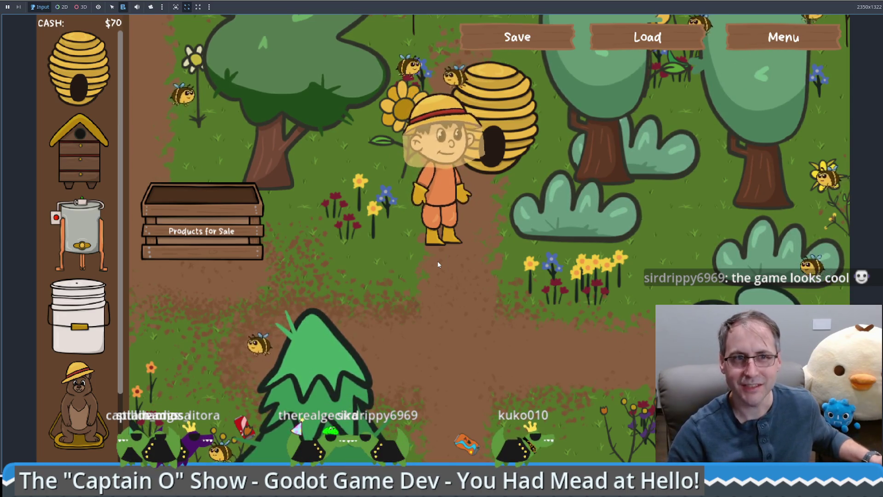
{"action": "key", "text": "F11"}
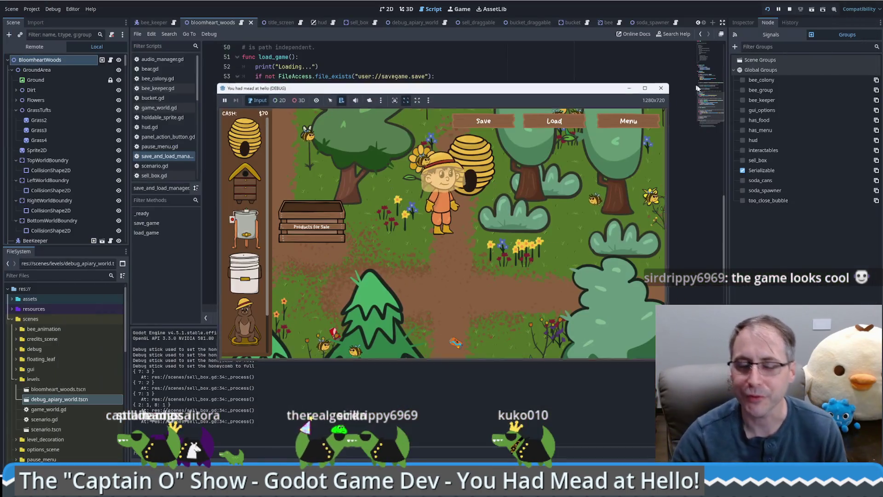
{"action": "mouse_move", "coordinate": [475, 92]}
{"action": "left_mouse_down"}
{"action": "mouse_move", "coordinate": [557, 49]}
{"action": "mouse_move", "coordinate": [496, 68]}
{"action": "mouse_move", "coordinate": [598, 71]}
{"action": "left_mouse_up"}
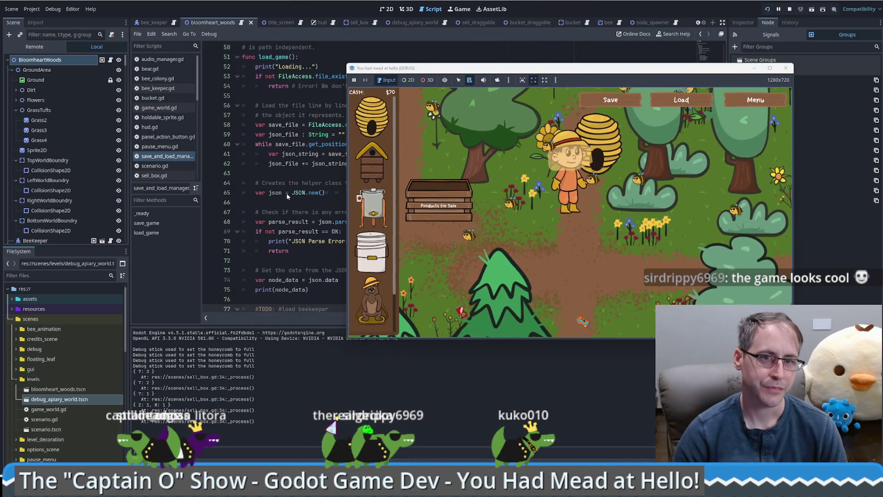
{"action": "left_click", "coordinate": [296, 198]}
{"action": "scroll", "coordinate": [377, 165], "scroll_direction": "down", "scroll_amount": 1}
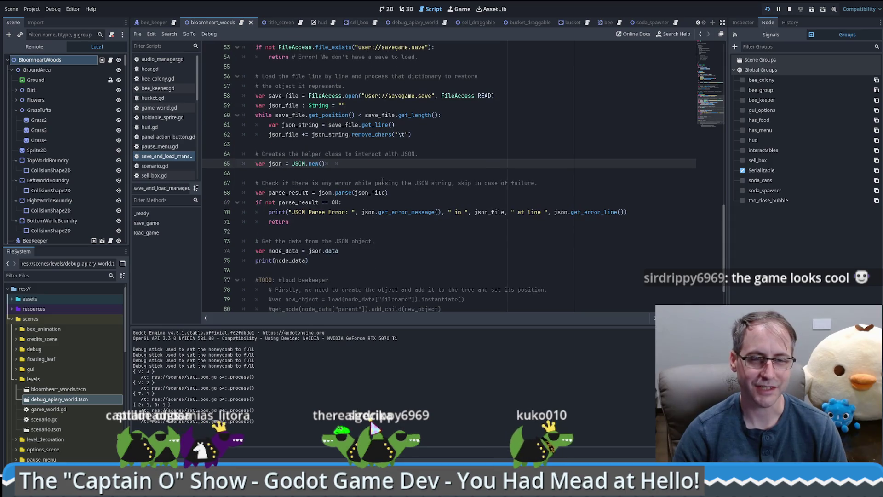
{"action": "scroll", "coordinate": [382, 180], "scroll_direction": "up", "scroll_amount": 4}
{"action": "scroll", "coordinate": [381, 151], "scroll_direction": "up", "scroll_amount": 2}
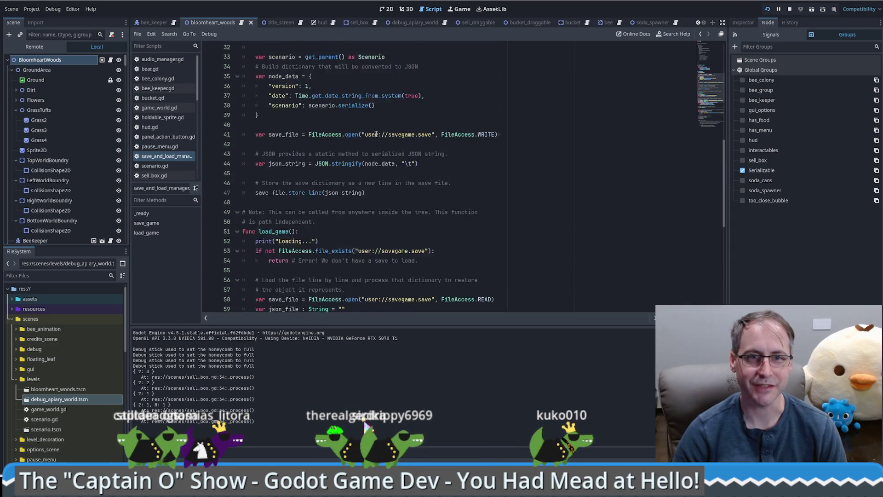
{"action": "scroll", "coordinate": [421, 302], "scroll_direction": "down", "scroll_amount": 3}
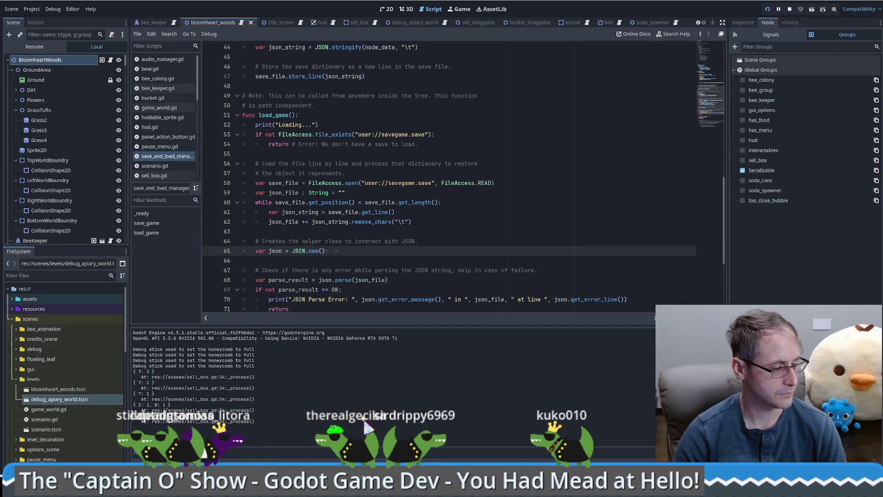
{"action": "key", "text": "alt+Tab"}
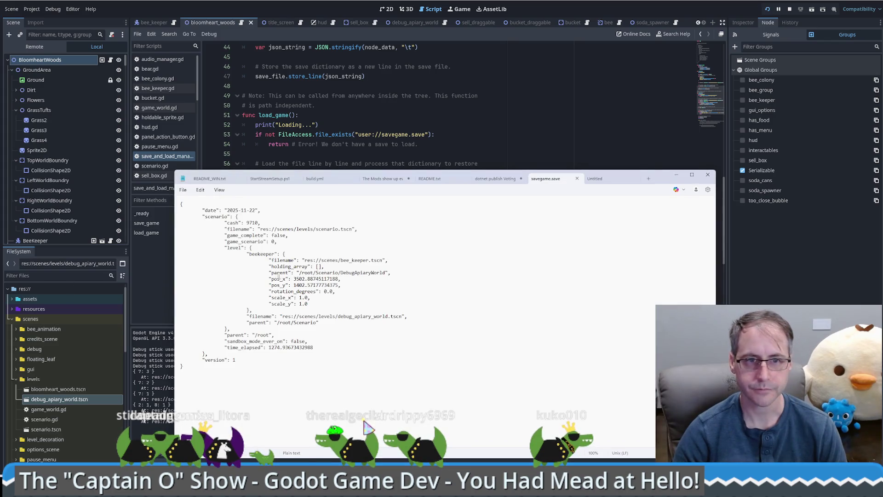
{"action": "left_click_drag", "start_coordinate": [657, 181], "coordinate": [667, 69]}
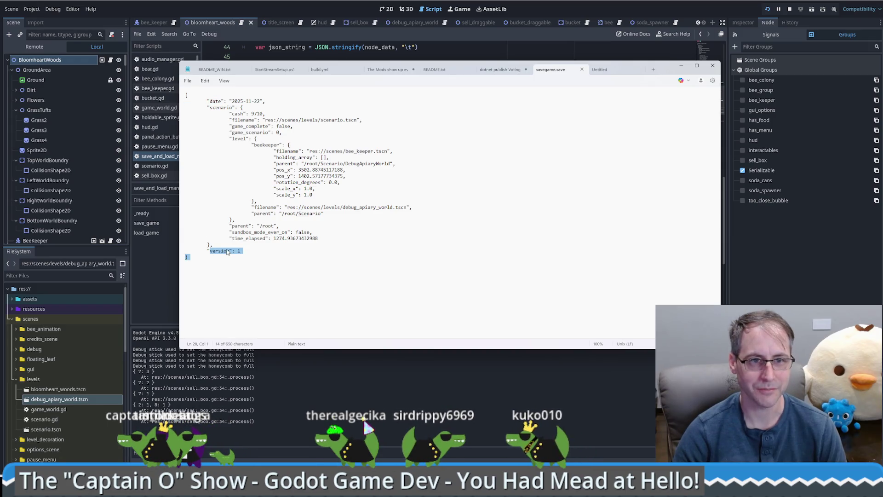
{"action": "mouse_move", "coordinate": [213, 244]}
{"action": "left_mouse_down"}
{"action": "mouse_move", "coordinate": [183, 145]}
{"action": "mouse_move", "coordinate": [159, 107]}
{"action": "left_mouse_up"}
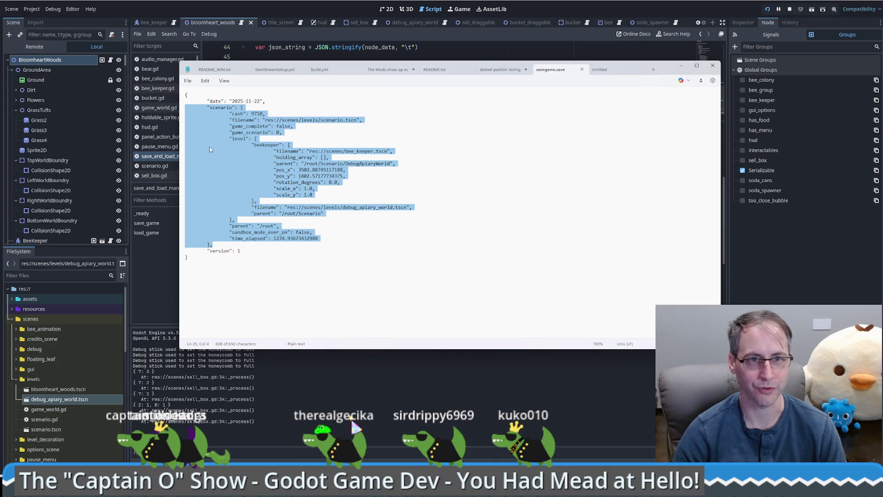
{"action": "left_click", "coordinate": [282, 132]}
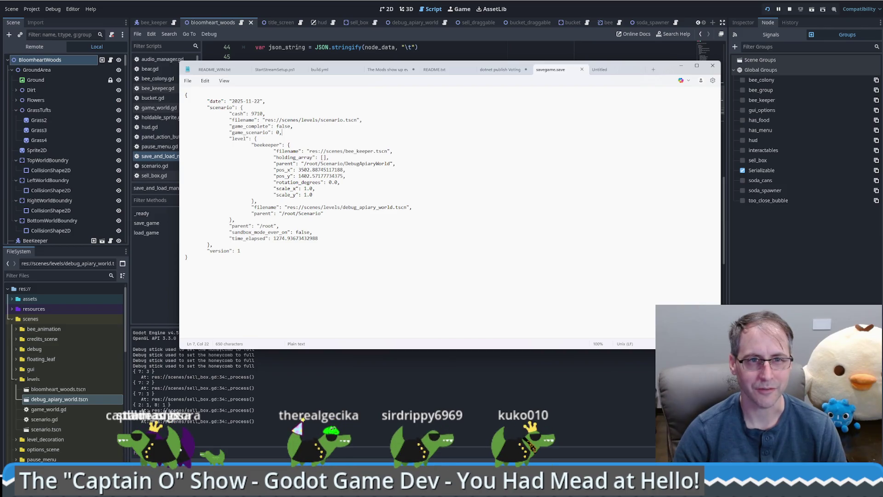
{"action": "left_click_drag", "start_coordinate": [252, 144], "coordinate": [289, 188]}
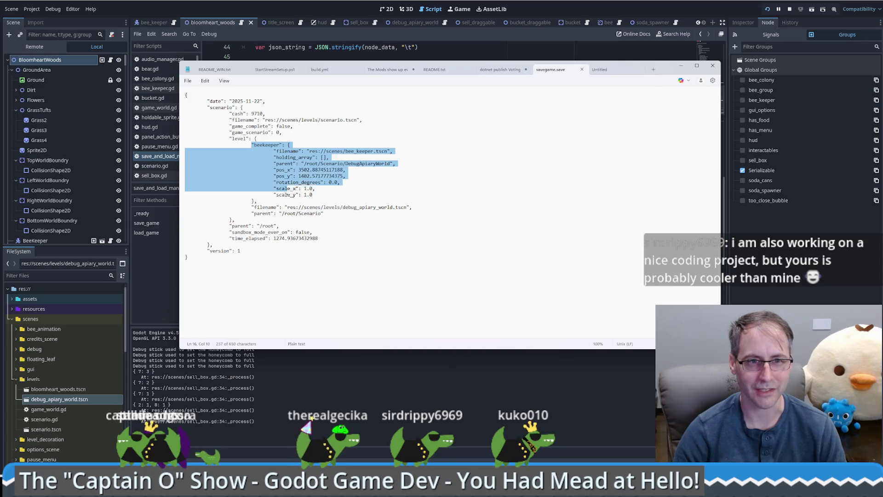
{"action": "mouse_move", "coordinate": [252, 144]}
{"action": "left_mouse_down"}
{"action": "mouse_move", "coordinate": [286, 158]}
{"action": "mouse_move", "coordinate": [315, 189]}
{"action": "left_mouse_up"}
{"action": "left_click", "coordinate": [315, 189]}
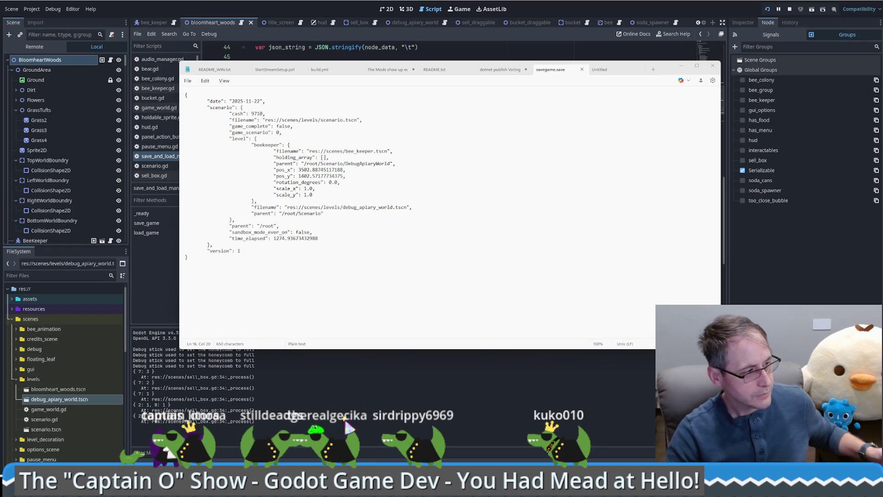
{"action": "left_click", "coordinate": [286, 210]}
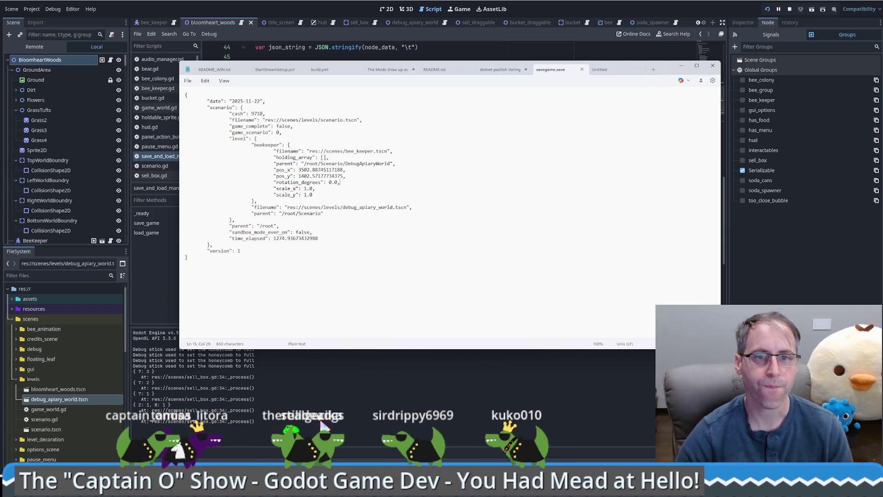
{"action": "left_click", "coordinate": [774, 264]}
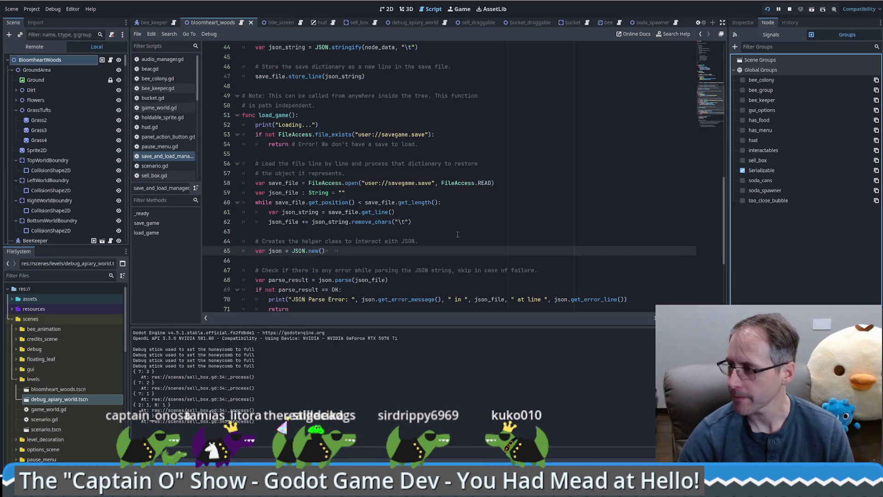
{"action": "scroll", "coordinate": [445, 238], "scroll_direction": "up", "scroll_amount": 1}
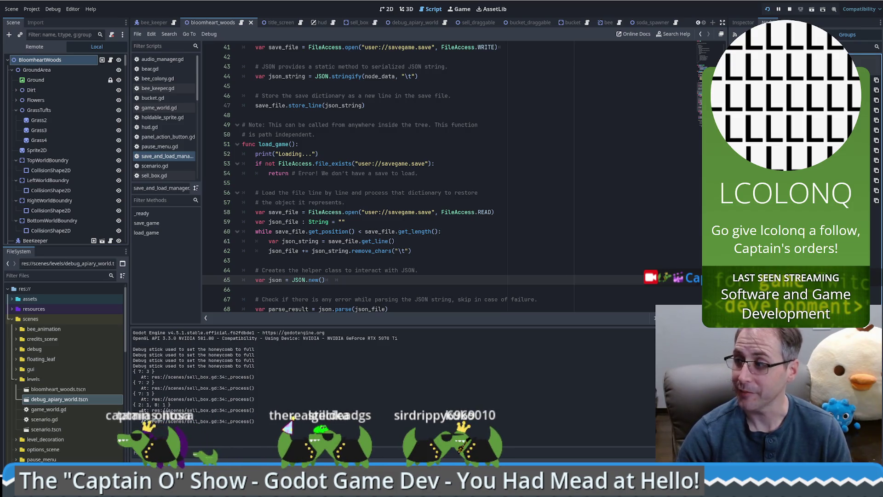
{"action": "left_click", "coordinate": [418, 173]}
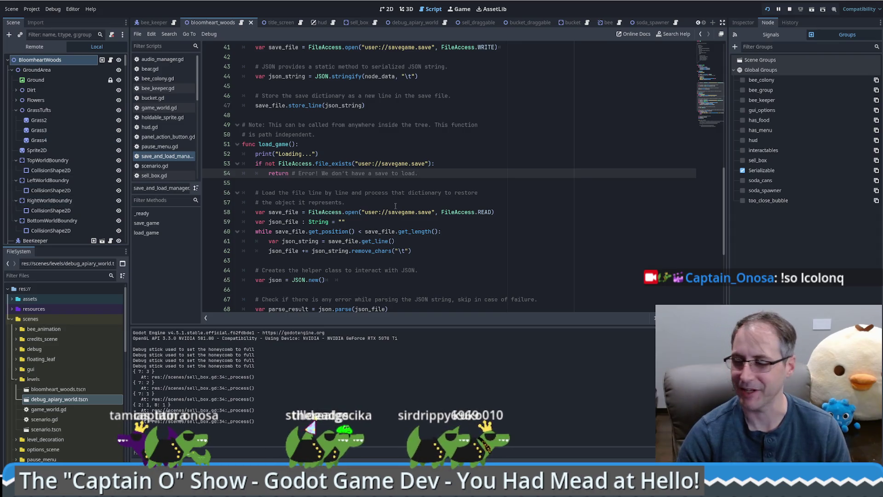
{"action": "left_click", "coordinate": [451, 205]}
{"action": "scroll", "coordinate": [417, 206], "scroll_direction": "up", "scroll_amount": 1}
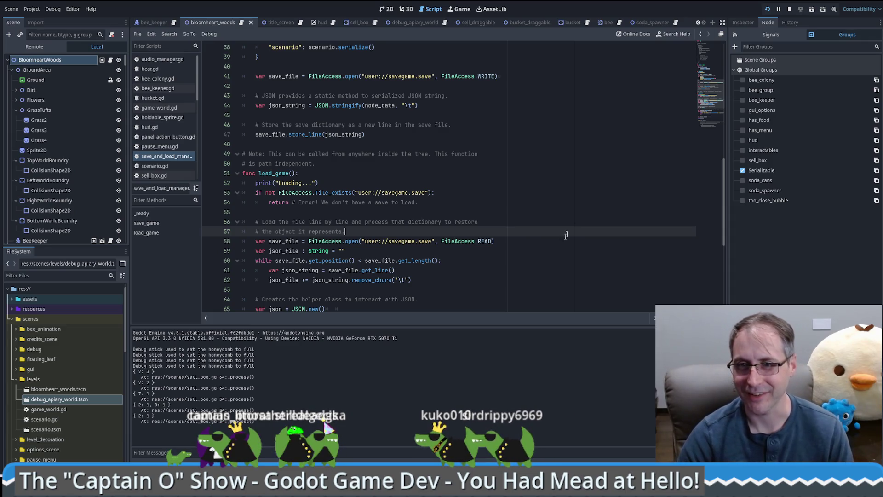
{"action": "key", "text": "Up"}
{"action": "key", "text": "Up"}
{"action": "key", "text": "Up"}
- Scroll through load_game, placing the caret after the Loading print on line 52
{"action": "key", "text": "Down"}
{"action": "key", "text": "Down"}
{"action": "key", "text": "Down"}
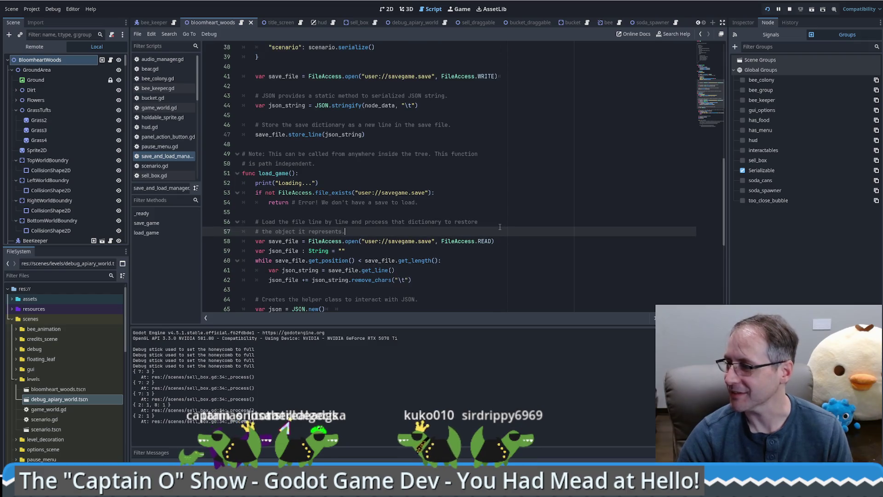
{"action": "scroll", "coordinate": [502, 230], "scroll_direction": "down", "scroll_amount": 3}
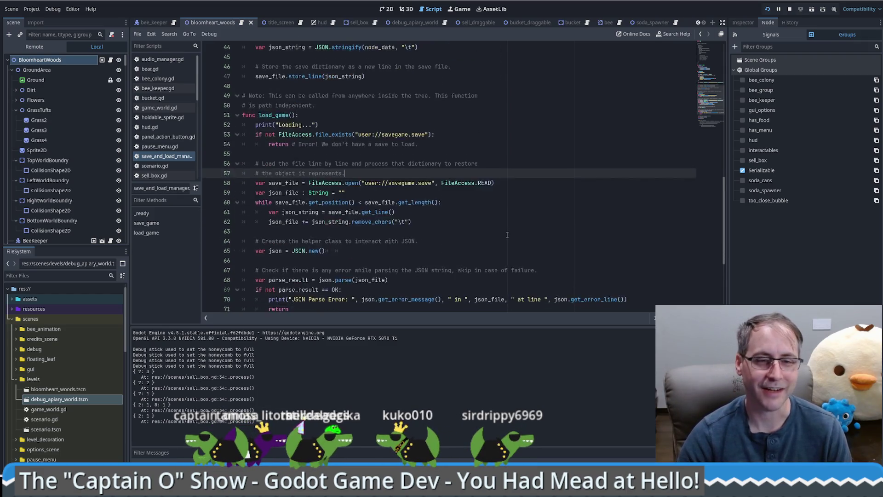
{"action": "scroll", "coordinate": [504, 228], "scroll_direction": "down", "scroll_amount": 2}
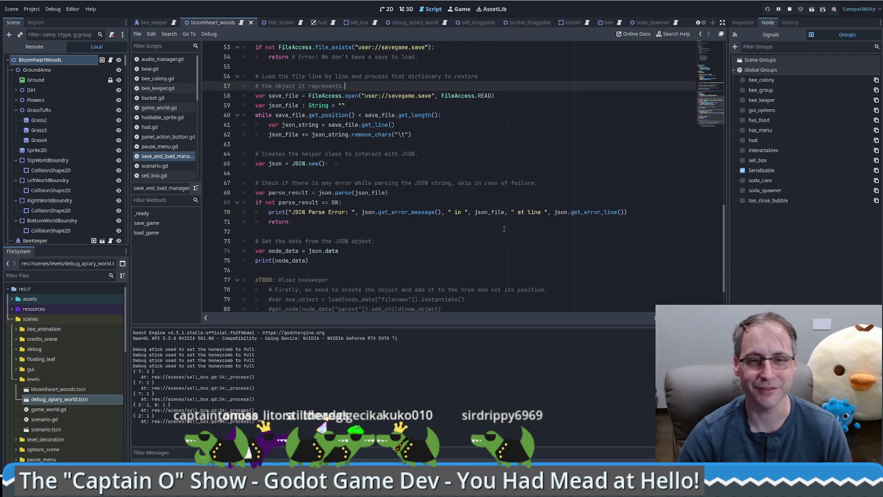
{"action": "scroll", "coordinate": [469, 206], "scroll_direction": "up", "scroll_amount": 4}
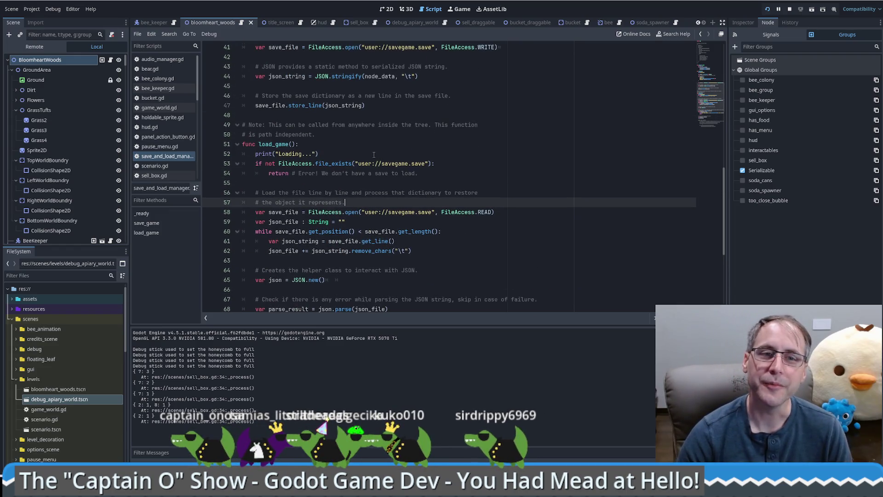
{"action": "left_click", "coordinate": [374, 155]}
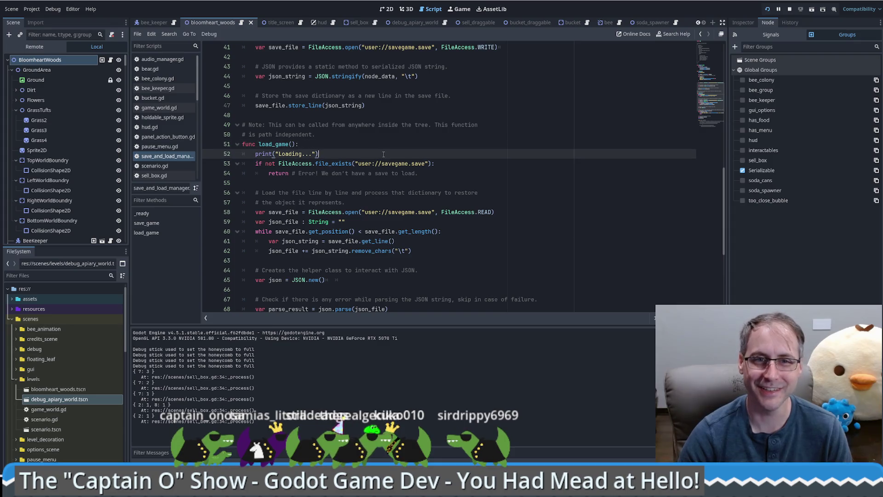
{"action": "scroll", "coordinate": [384, 154], "scroll_direction": "up", "scroll_amount": 5}
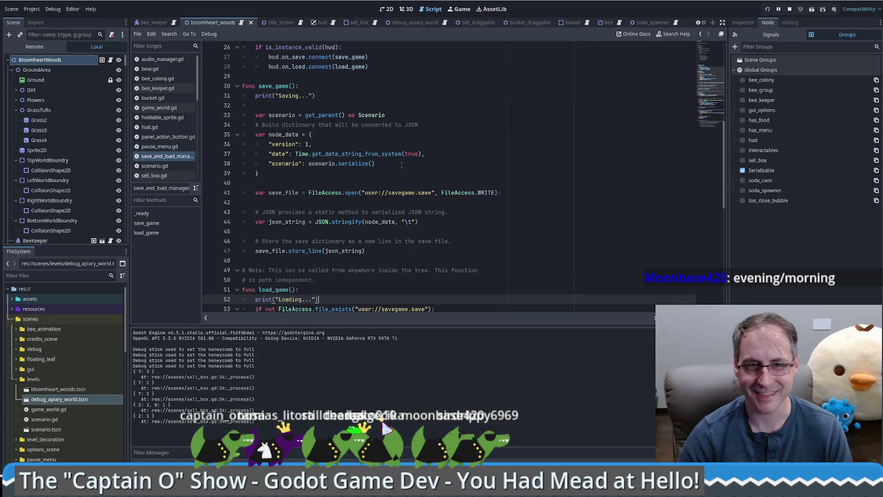
{"action": "scroll", "coordinate": [401, 165], "scroll_direction": "up", "scroll_amount": 5}
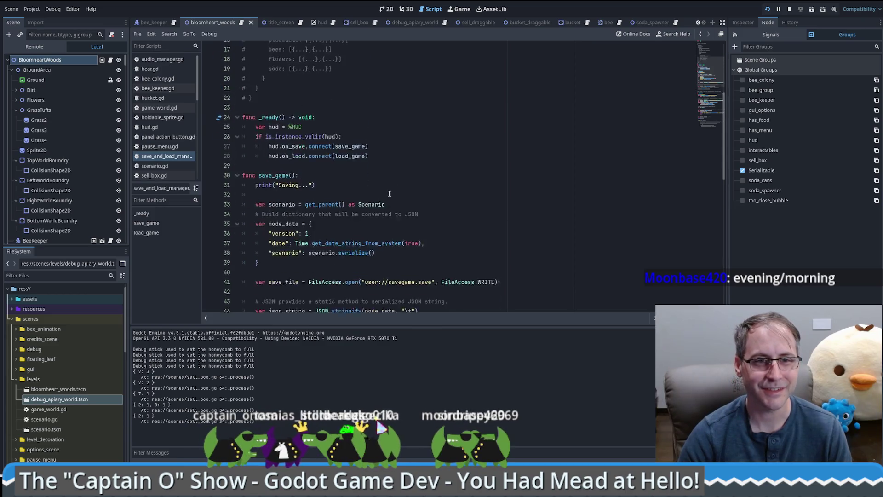
{"action": "scroll", "coordinate": [393, 194], "scroll_direction": "down", "scroll_amount": 5}
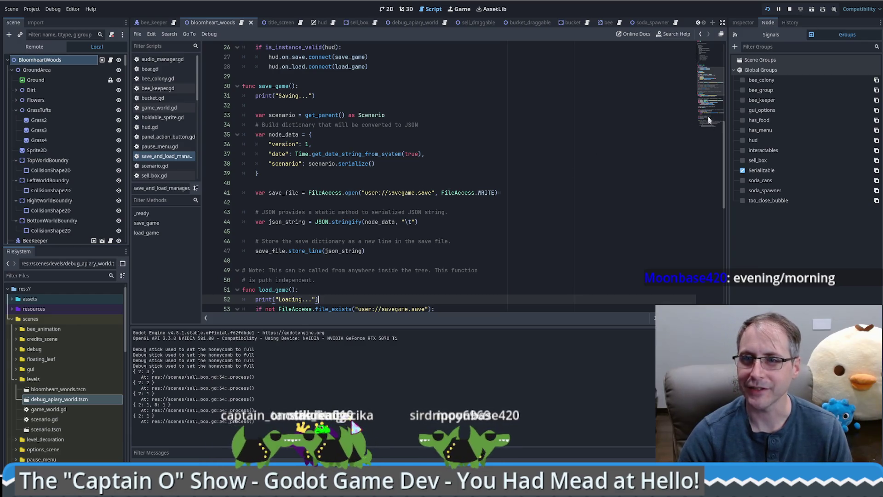
{"action": "scroll", "coordinate": [565, 144], "scroll_direction": "down", "scroll_amount": 7}
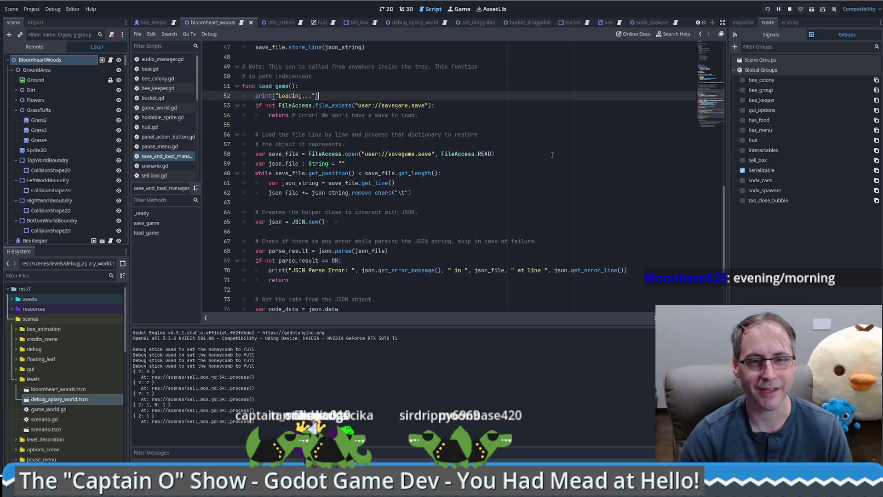
{"action": "scroll", "coordinate": [516, 147], "scroll_direction": "up", "scroll_amount": 6}
{"action": "scroll", "coordinate": [513, 154], "scroll_direction": "down", "scroll_amount": 5}
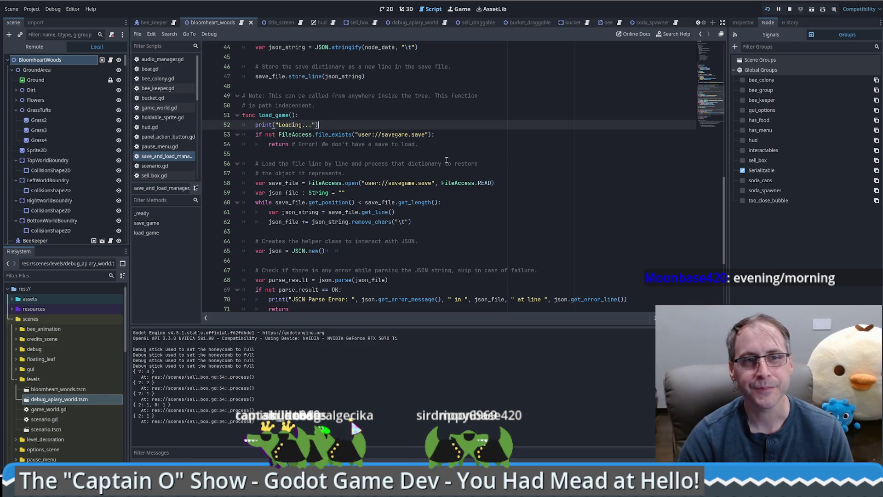
{"action": "scroll", "coordinate": [445, 160], "scroll_direction": "up", "scroll_amount": 4}
{"action": "scroll", "coordinate": [446, 161], "scroll_direction": "down", "scroll_amount": 3}
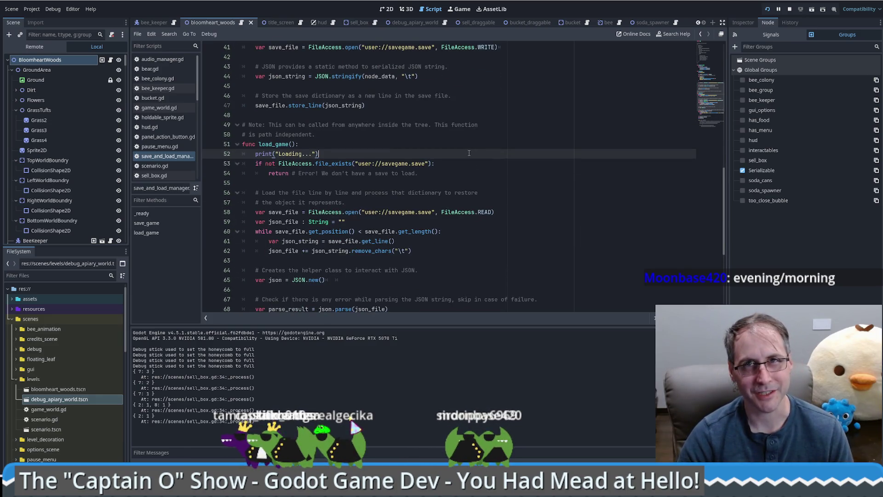
{"action": "scroll", "coordinate": [492, 171], "scroll_direction": "down", "scroll_amount": 1}
{"action": "scroll", "coordinate": [492, 171], "scroll_direction": "up", "scroll_amount": 1}
- Put the caret at the end of line 53's file_exists check and type '=#' after it
{"action": "left_click", "coordinate": [498, 160]}
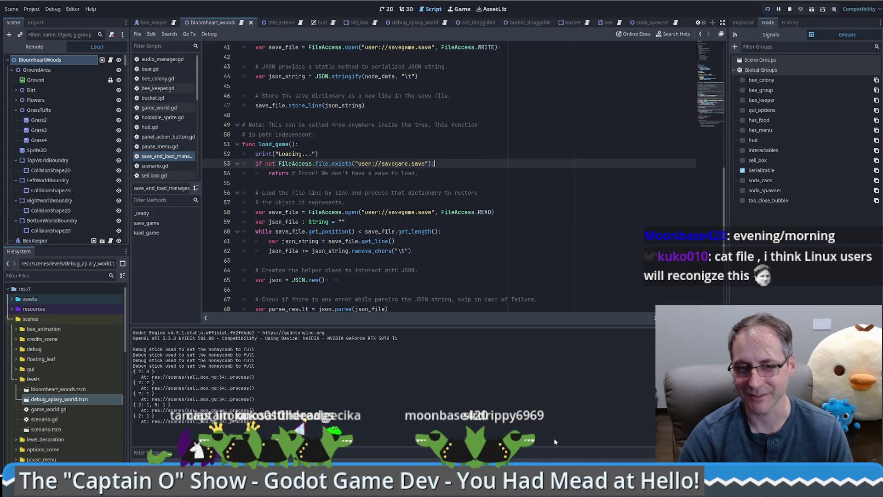
{"action": "left_click", "coordinate": [506, 152]}
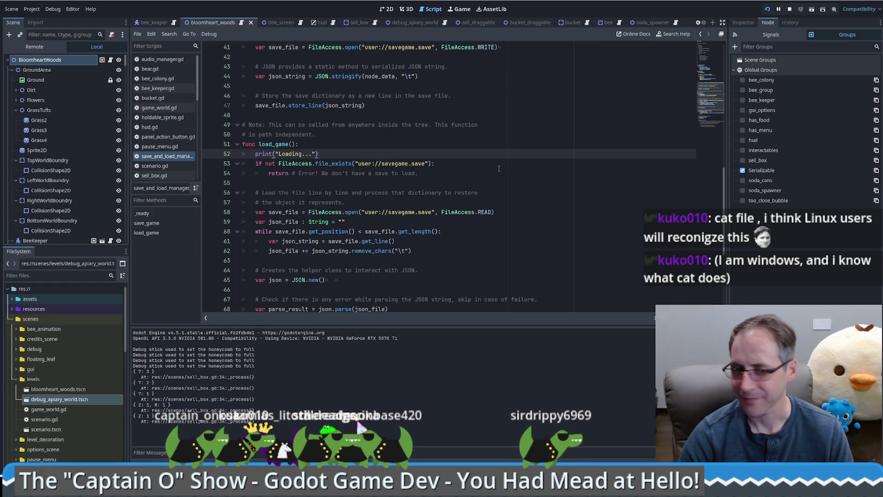
{"action": "left_click", "coordinate": [455, 163]}
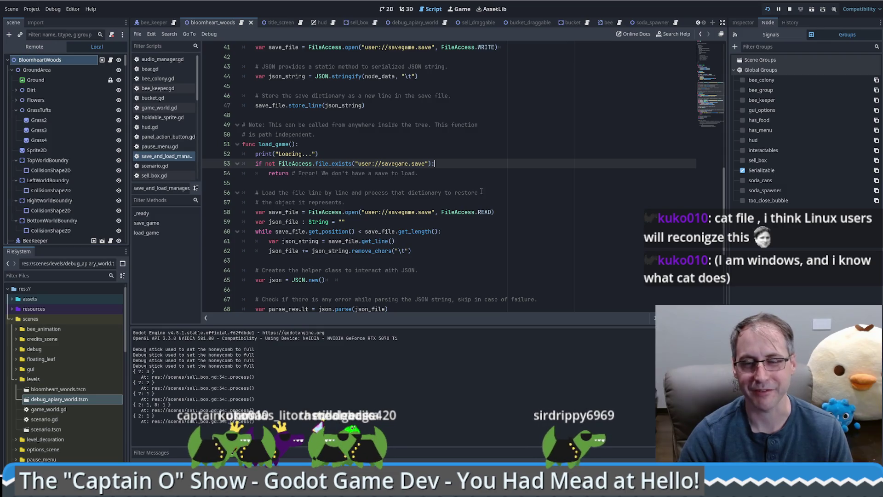
{"action": "scroll", "coordinate": [480, 188], "scroll_direction": "up", "scroll_amount": 2}
{"action": "type", "text": ":0.0"}
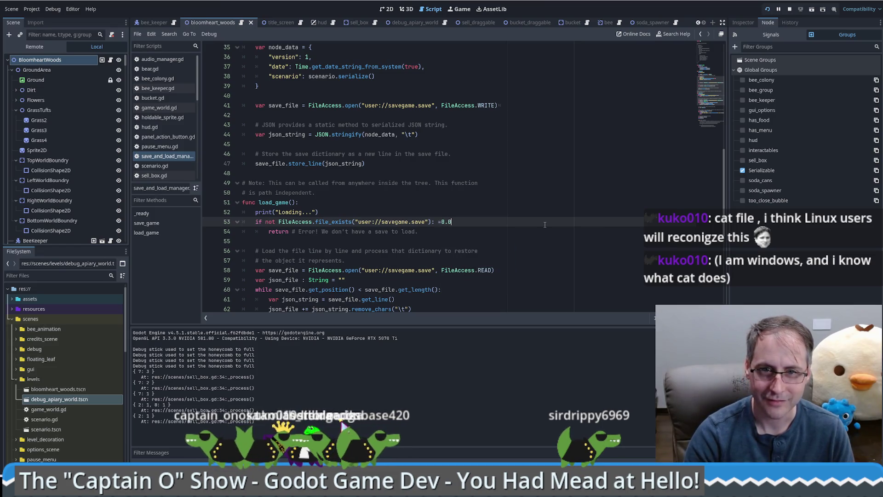
{"action": "type", "text": "="}
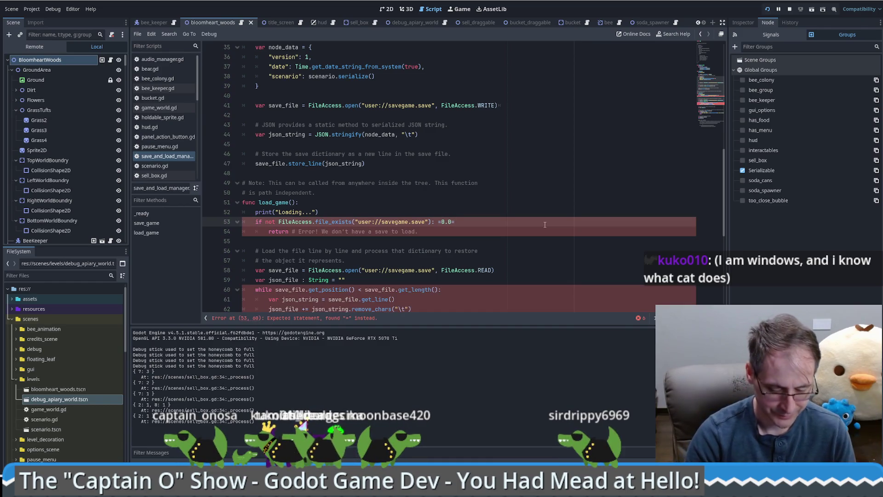
{"action": "type", "text": "#"}
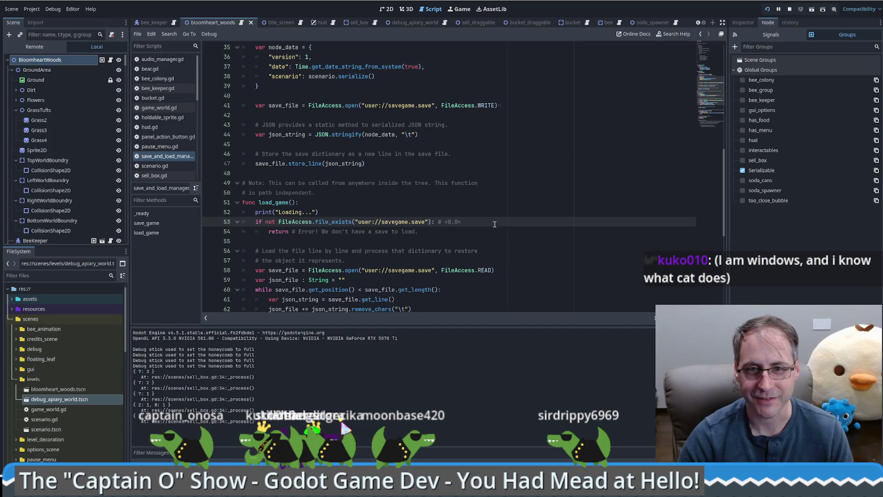
- Select and delete the stray '# =0.0=' comment after line 53's file_exists check
{"action": "left_click", "coordinate": [474, 221]}
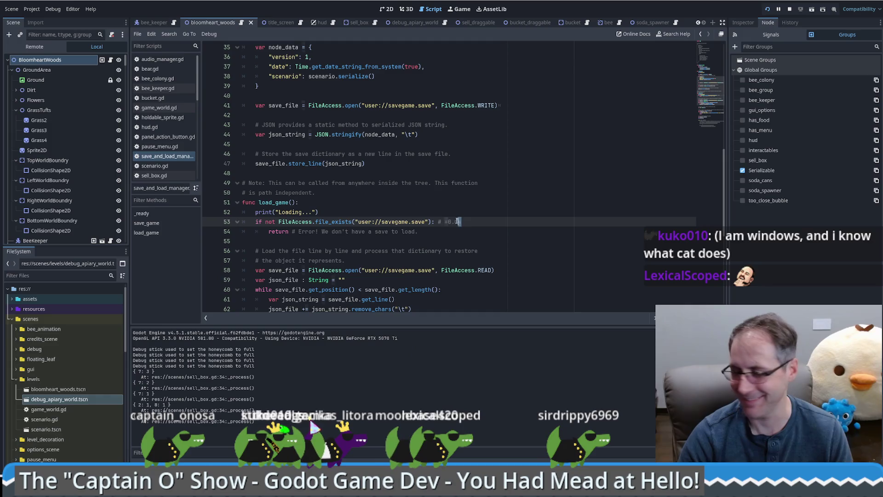
{"action": "left_click_drag", "start_coordinate": [474, 221], "coordinate": [438, 221]}
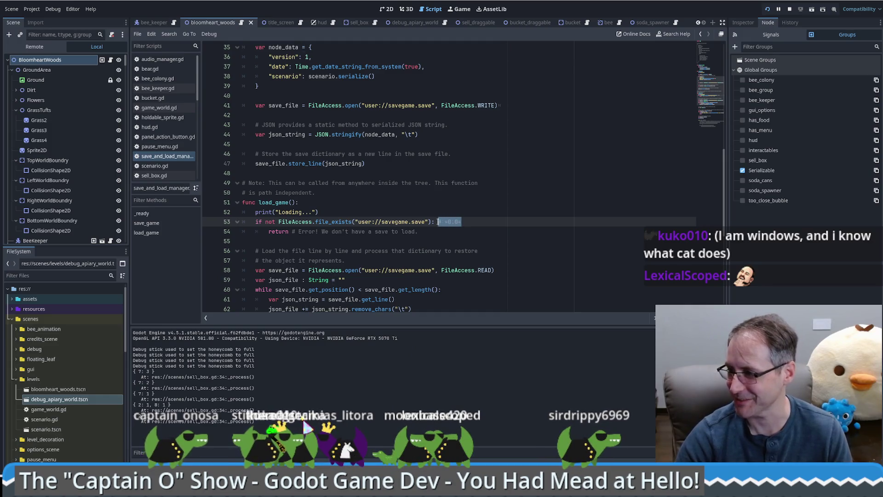
{"action": "key", "text": "BackSpace"}
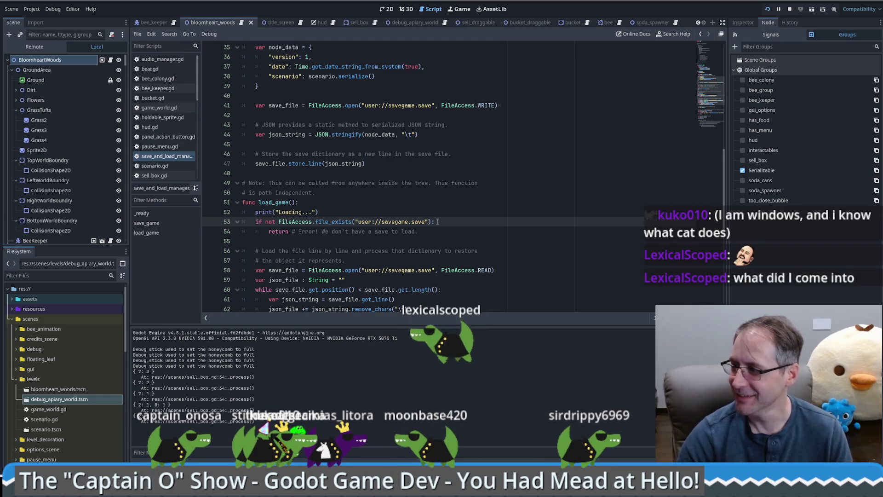
{"action": "scroll", "coordinate": [434, 230], "scroll_direction": "down", "scroll_amount": 2}
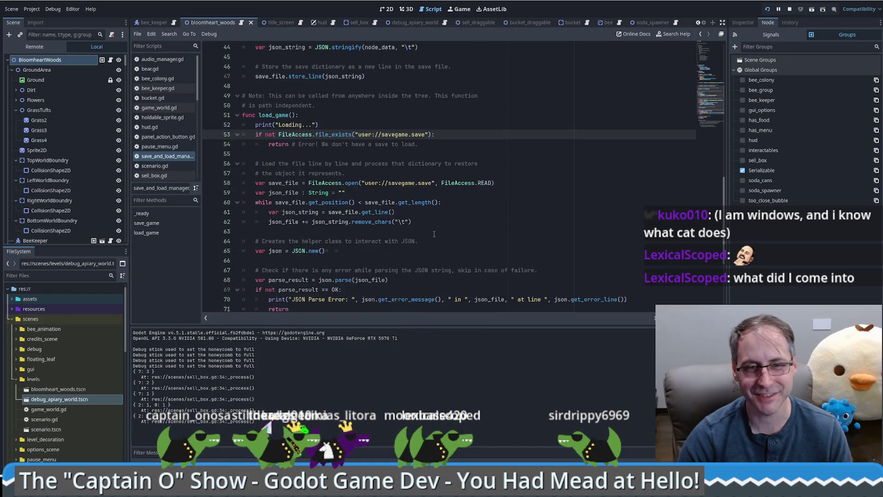
{"action": "scroll", "coordinate": [434, 234], "scroll_direction": "down", "scroll_amount": 2}
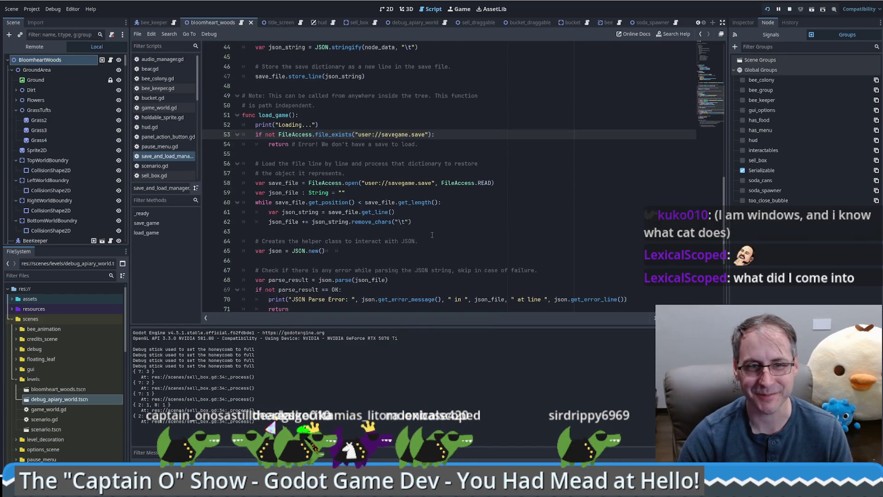
- Review the savegame.save JSON in Notepad, then return to the script
{"action": "key", "text": "alt+Tab"}
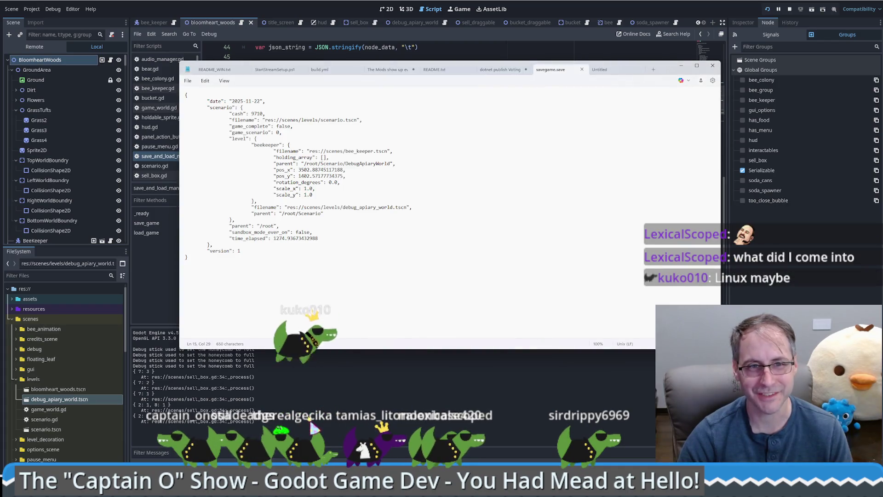
{"action": "key", "text": "ctrl+a"}
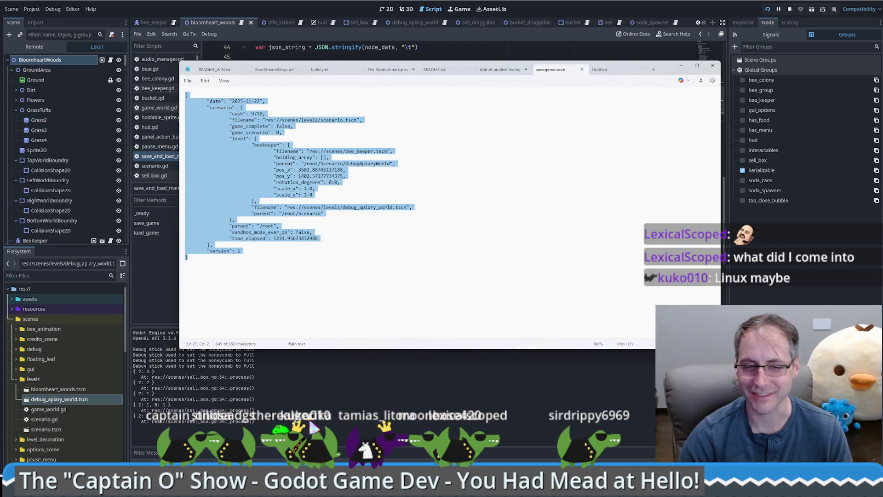
{"action": "key", "text": "alt+Tab"}
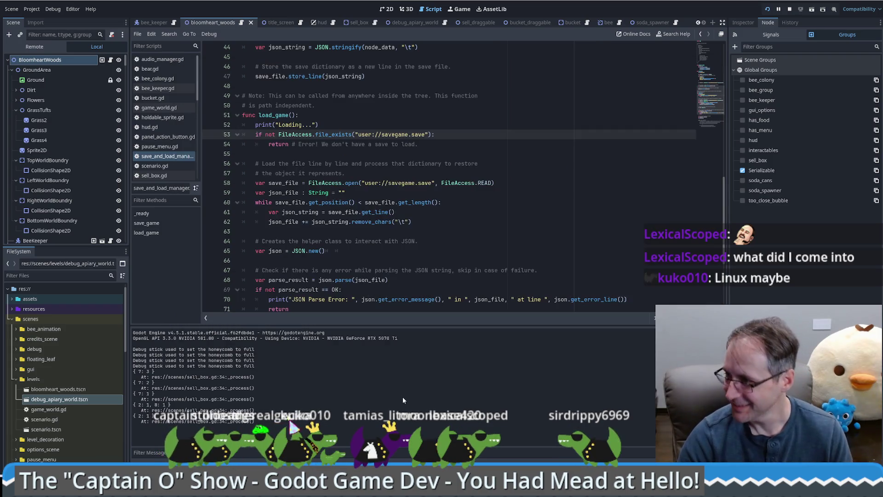
{"action": "left_click", "coordinate": [448, 234]}
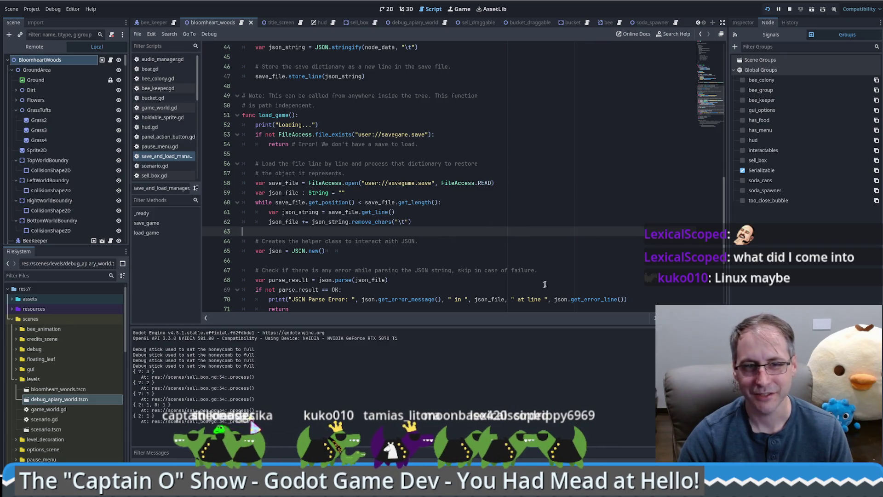
{"action": "scroll", "coordinate": [464, 221], "scroll_direction": "down", "scroll_amount": 1}
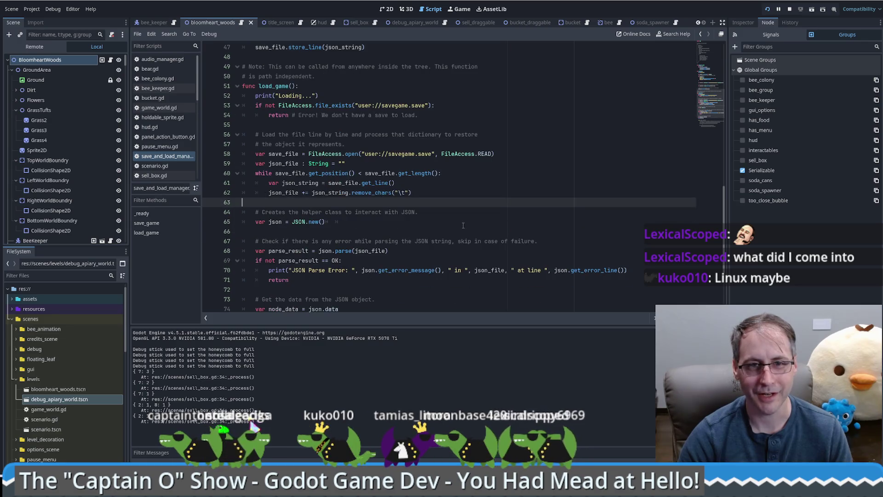
{"action": "scroll", "coordinate": [376, 229], "scroll_direction": "down", "scroll_amount": 4}
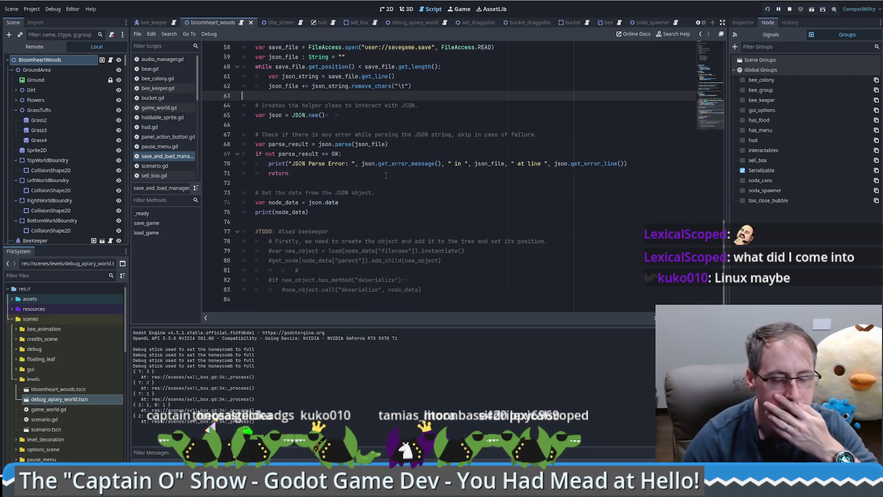
{"action": "scroll", "coordinate": [325, 170], "scroll_direction": "up", "scroll_amount": 6}
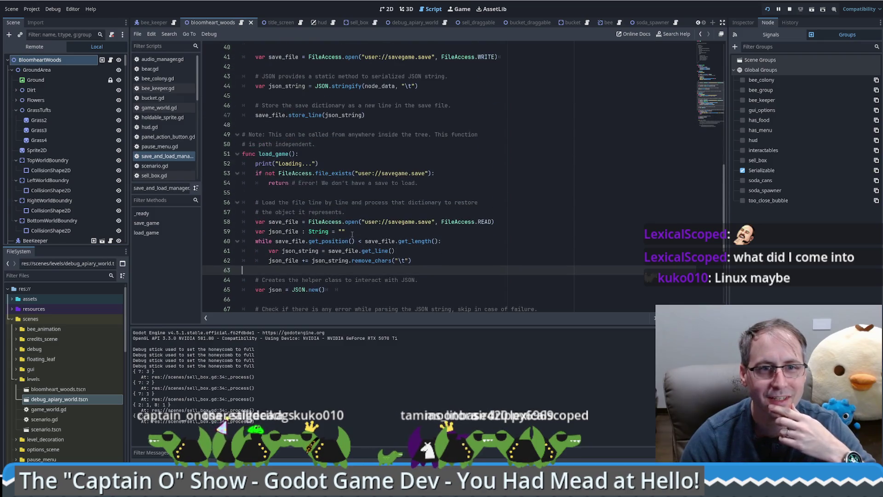
{"action": "left_click_drag", "start_coordinate": [438, 173], "coordinate": [265, 173]}
{"action": "scroll", "coordinate": [328, 231], "scroll_direction": "down", "scroll_amount": 2}
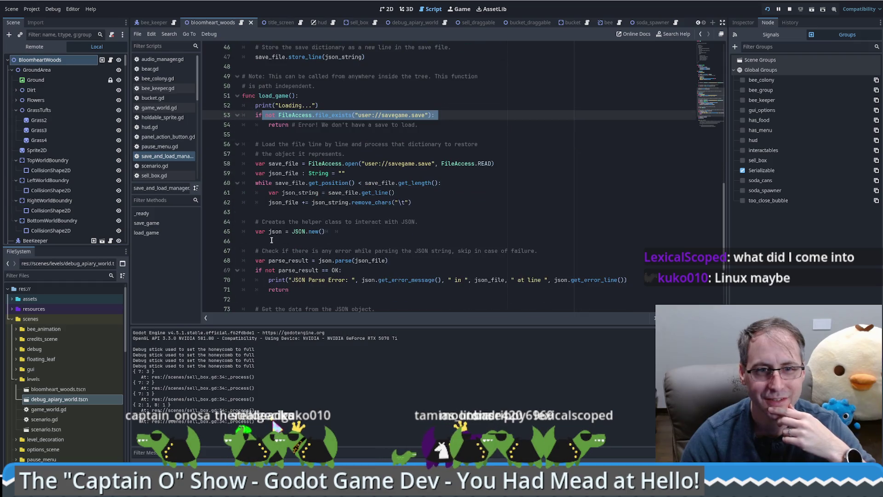
{"action": "left_click_drag", "start_coordinate": [259, 231], "coordinate": [338, 231]}
{"action": "scroll", "coordinate": [293, 199], "scroll_direction": "down", "scroll_amount": 2}
{"action": "mouse_move", "coordinate": [256, 202]}
{"action": "left_mouse_down"}
{"action": "mouse_move", "coordinate": [389, 203]}
{"action": "mouse_move", "coordinate": [385, 222]}
{"action": "left_mouse_up"}
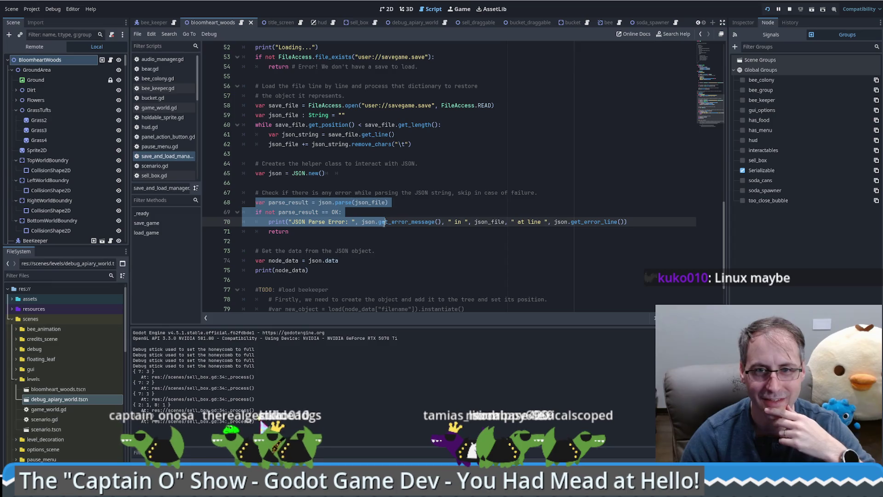
{"action": "left_click", "coordinate": [326, 233]}
{"action": "scroll", "coordinate": [331, 231], "scroll_direction": "down", "scroll_amount": 1}
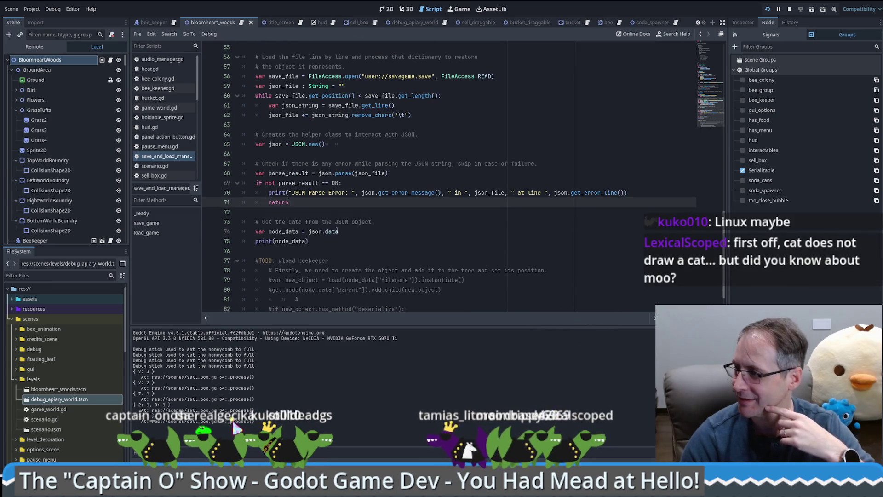
{"action": "mouse_move", "coordinate": [337, 230]}
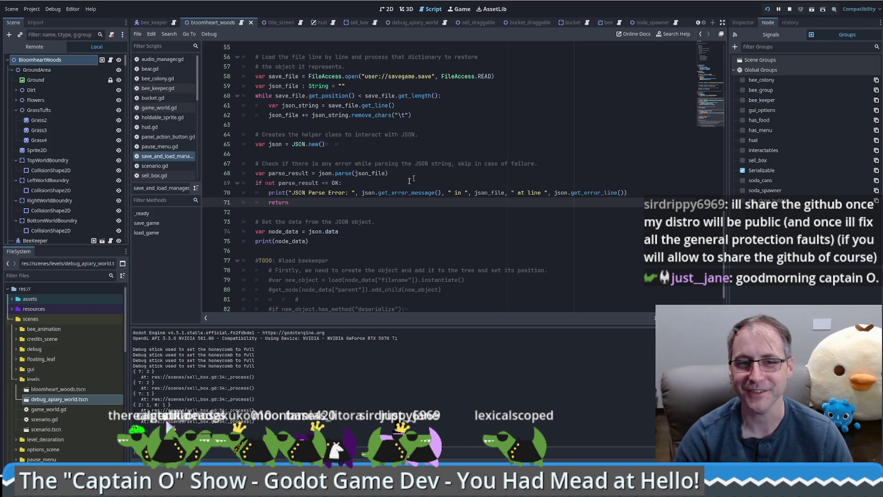
{"action": "left_click", "coordinate": [435, 192]}
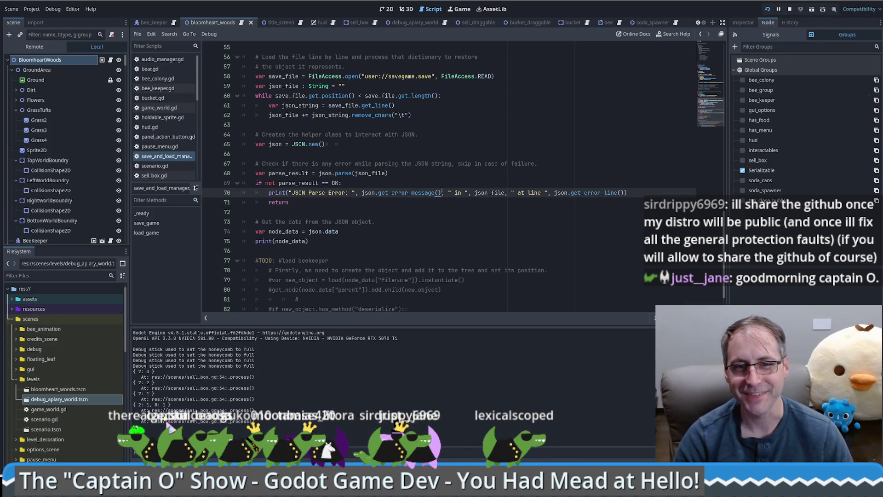
{"action": "key", "text": "Up"}
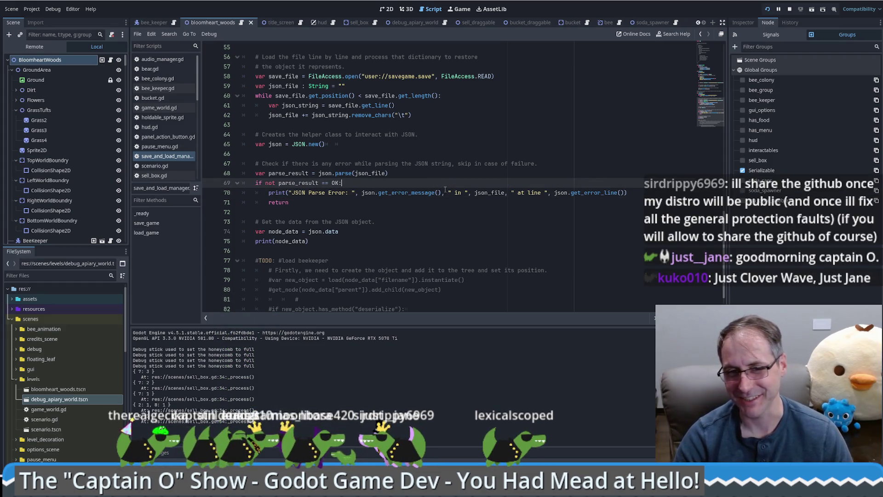
{"action": "left_click", "coordinate": [470, 191]}
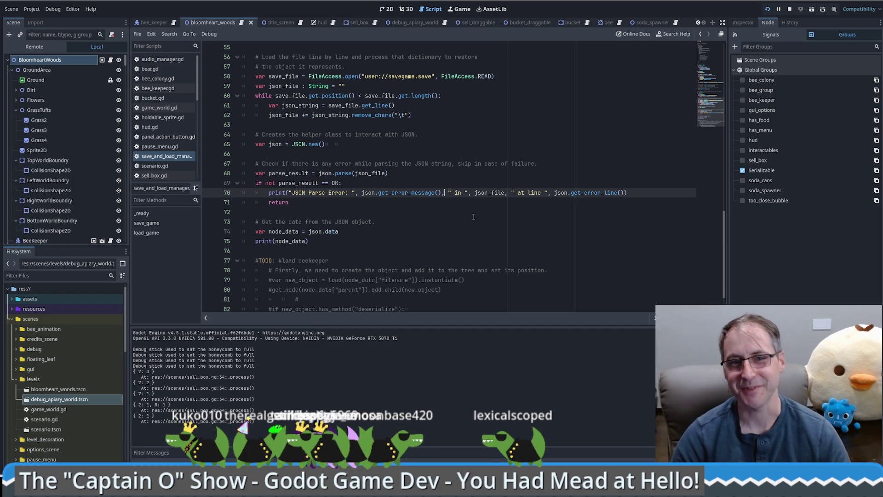
{"action": "left_click", "coordinate": [474, 217]}
{"action": "left_click", "coordinate": [428, 182]}
{"action": "key", "text": "Up"}
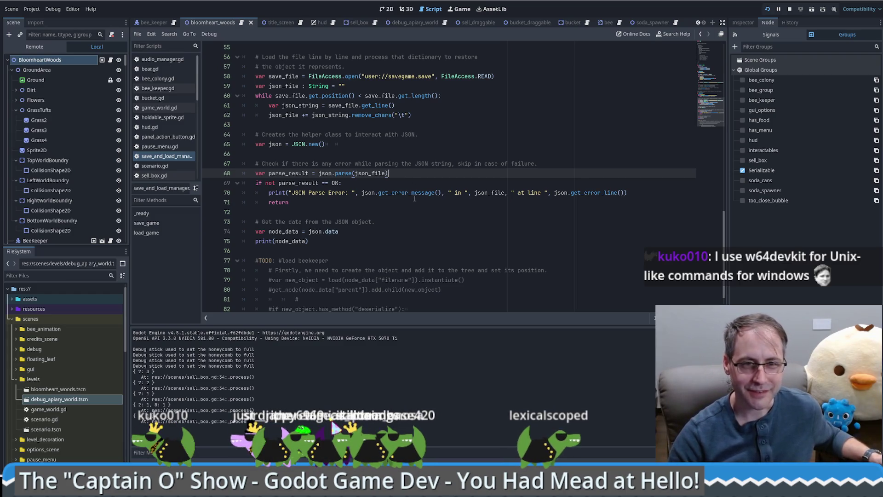
{"action": "scroll", "coordinate": [414, 199], "scroll_direction": "down", "scroll_amount": 1}
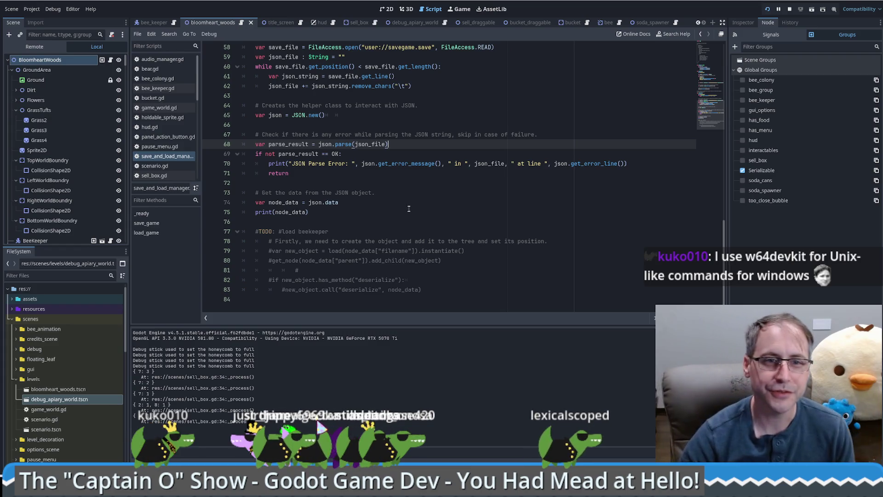
{"action": "scroll", "coordinate": [400, 203], "scroll_direction": "up", "scroll_amount": 2}
{"action": "left_click_drag", "start_coordinate": [391, 202], "coordinate": [242, 202]}
- Check the node_data lines of load_game, place the cursor on empty line 76, and switch to Trello
{"action": "left_click", "coordinate": [259, 260]}
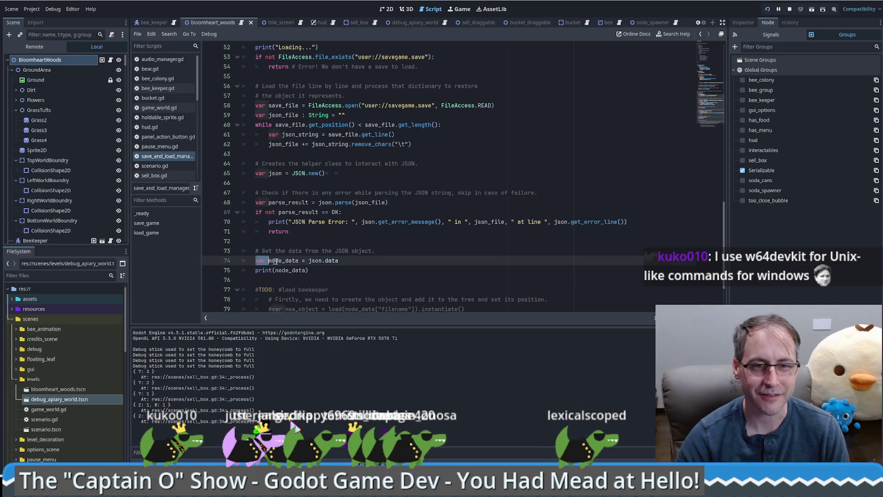
{"action": "key", "text": "Down"}
{"action": "scroll", "coordinate": [362, 261], "scroll_direction": "down", "scroll_amount": 2}
{"action": "left_click", "coordinate": [380, 206]}
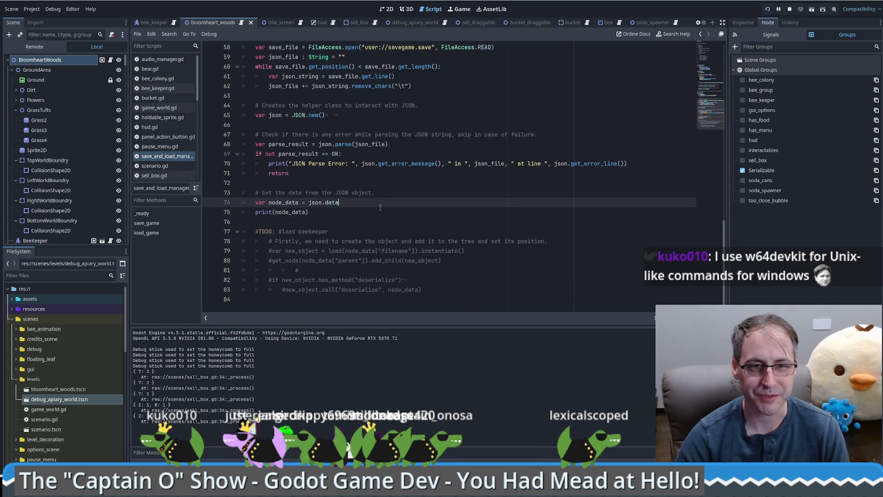
{"action": "left_click", "coordinate": [366, 213]}
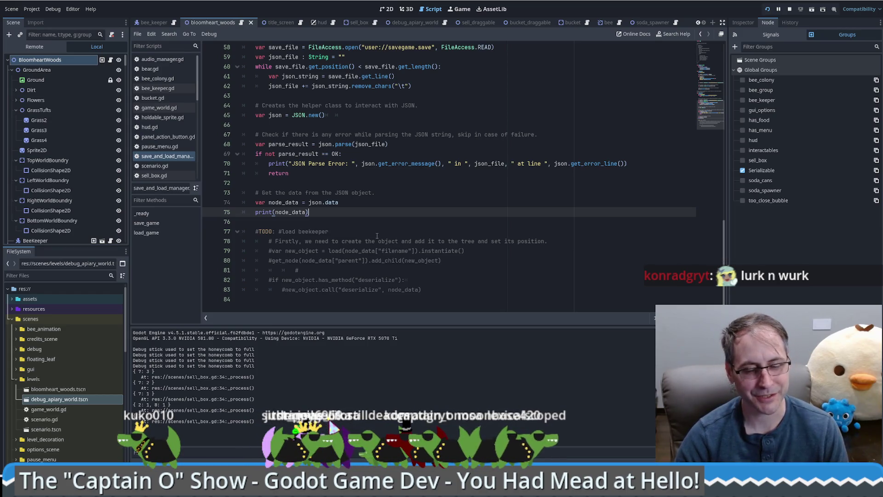
{"action": "left_click", "coordinate": [358, 221]}
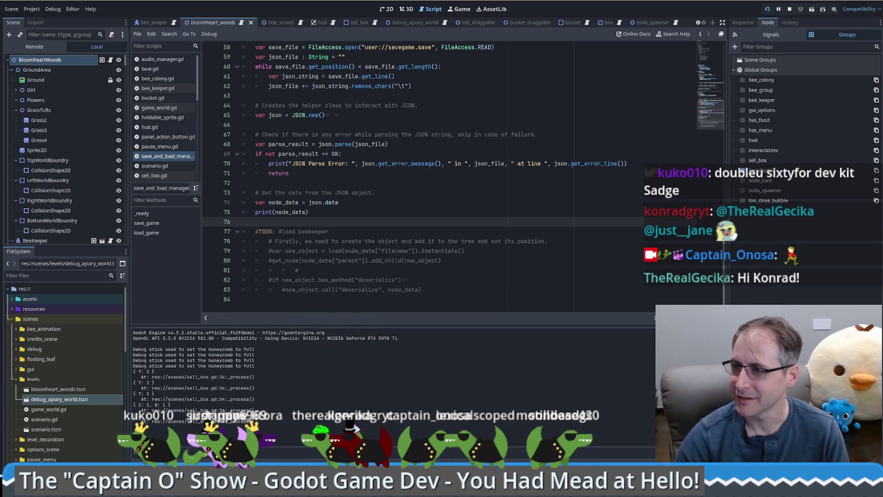
{"action": "key", "text": "alt+Tab"}
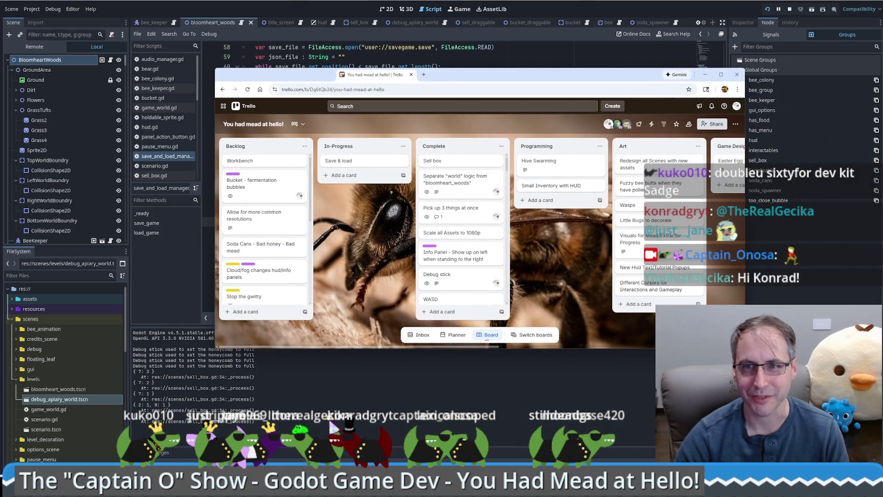
- Add your account as a member of the In-Progress 'Save & load' card, then minimize Chrome
{"action": "key", "text": "alt+Tab"}
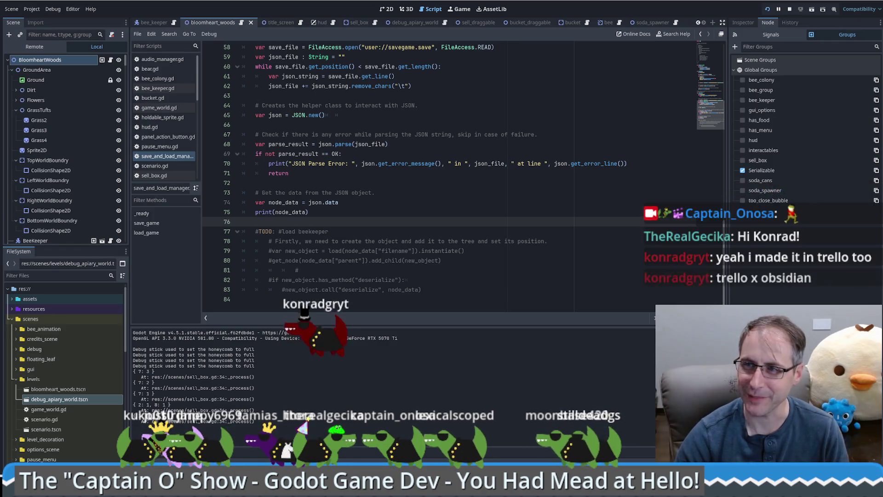
{"action": "key", "text": "alt+Tab"}
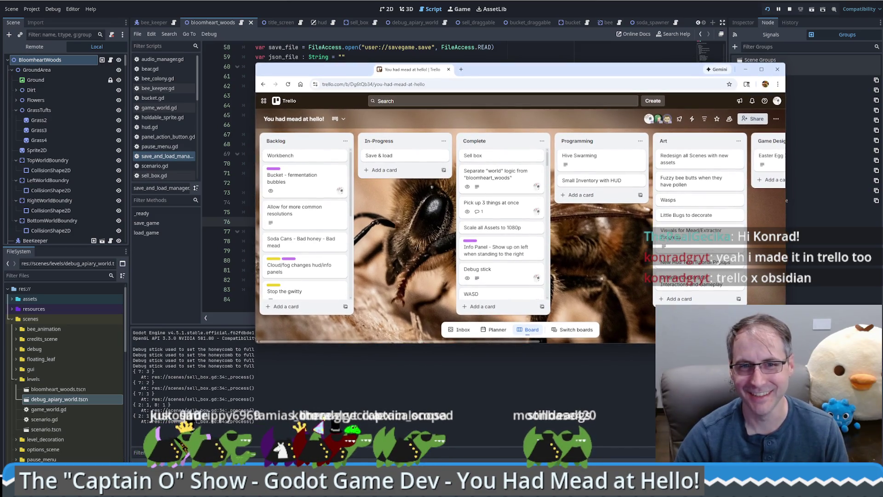
{"action": "left_click", "coordinate": [443, 155]}
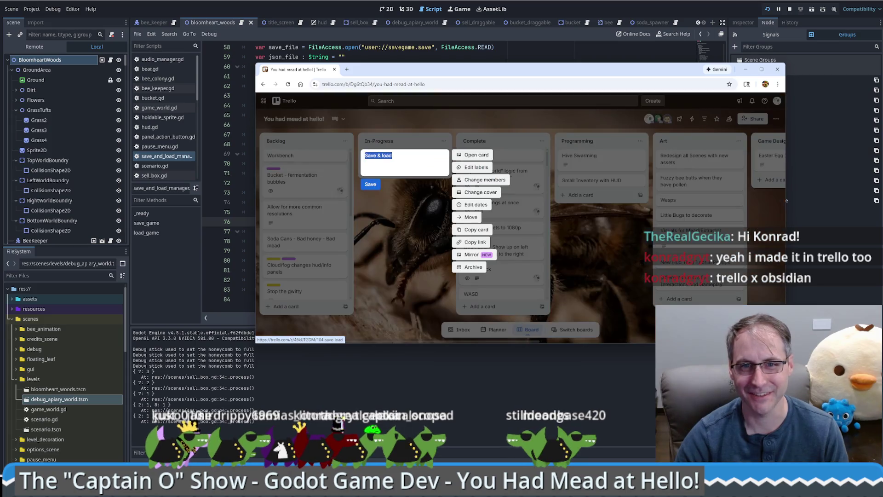
{"action": "left_click", "coordinate": [459, 179]}
{"action": "left_click", "coordinate": [474, 237]}
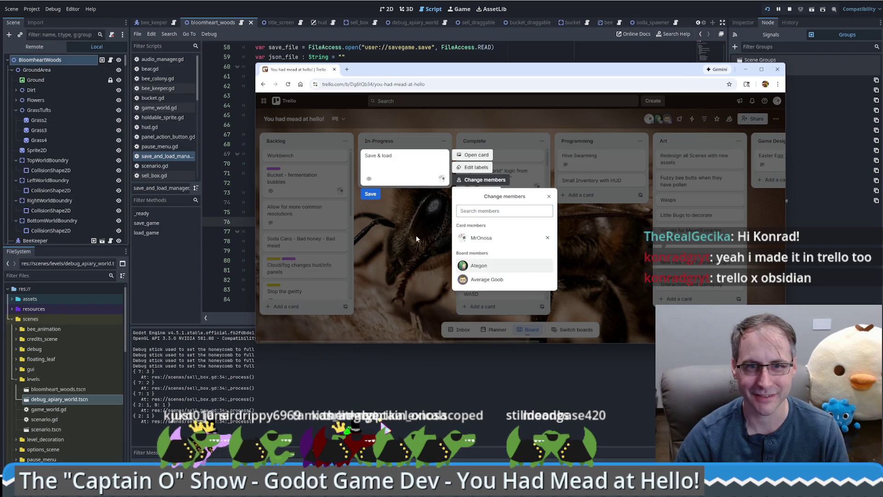
{"action": "key", "text": "Escape"}
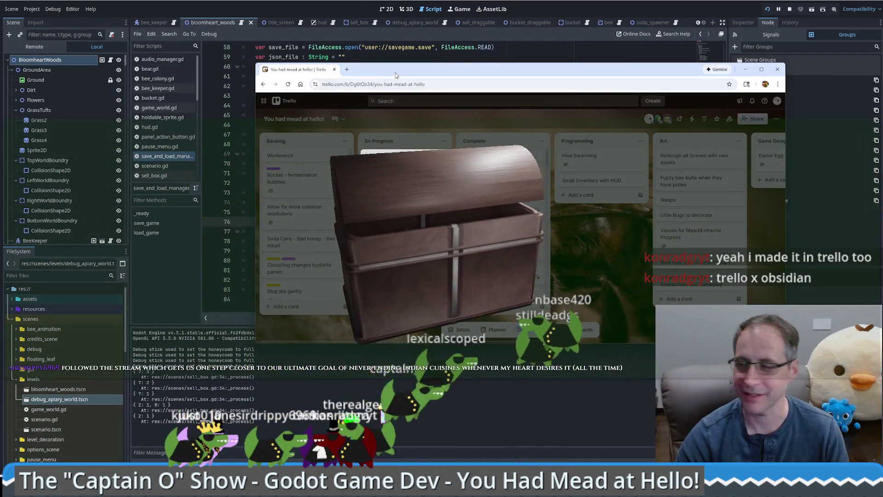
{"action": "left_click", "coordinate": [745, 69]}
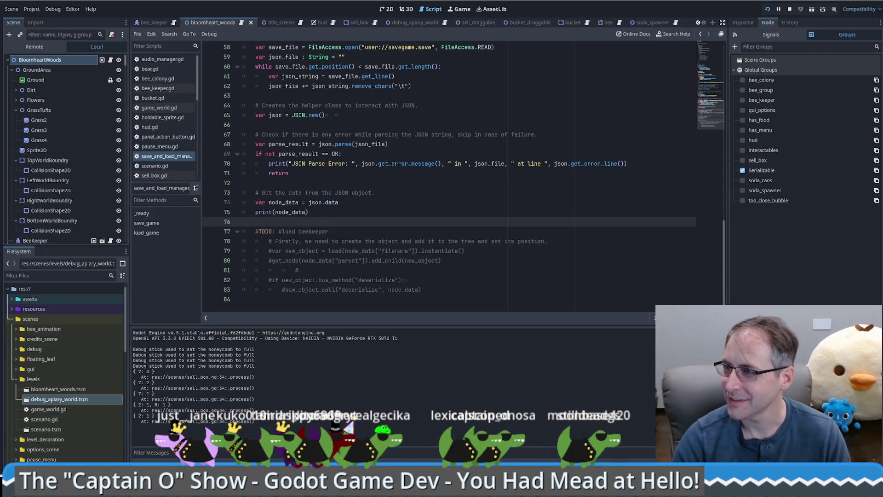
- Pan the Canva board over to the MVP for Steam notes, then return to Godot
{"action": "key", "text": "alt+Tab"}
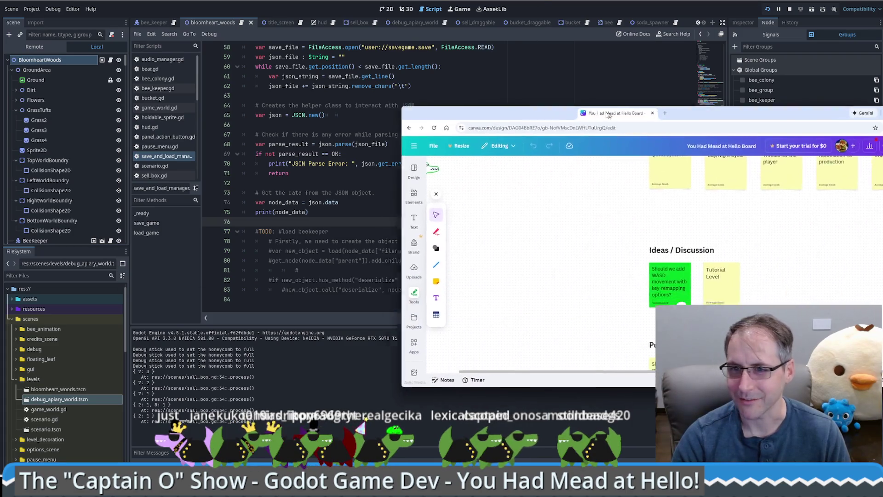
{"action": "scroll", "coordinate": [471, 224], "scroll_direction": "left", "scroll_amount": 1}
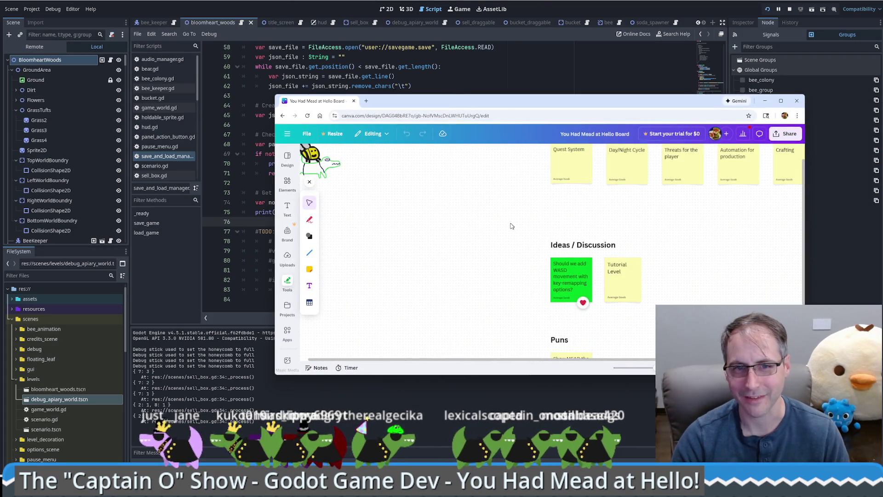
{"action": "scroll", "coordinate": [509, 224], "scroll_direction": "up", "scroll_amount": 1}
{"action": "scroll", "coordinate": [523, 231], "scroll_direction": "left", "scroll_amount": 1}
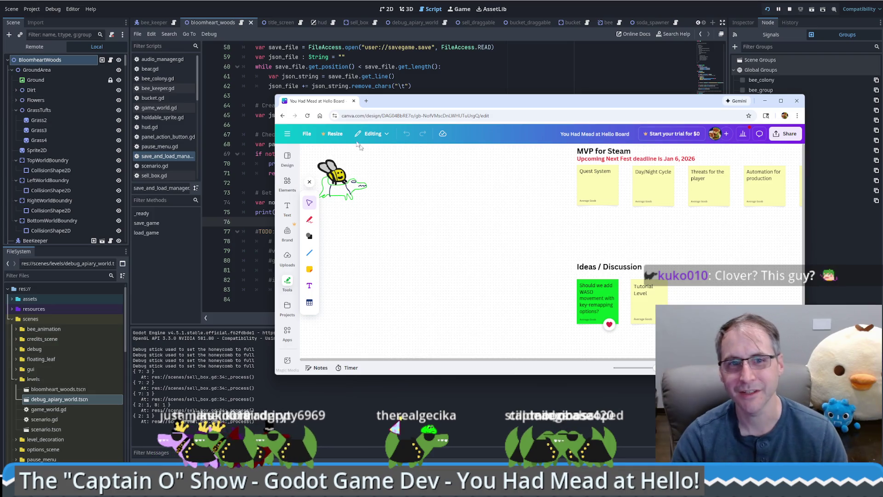
{"action": "key", "text": "alt+Tab"}
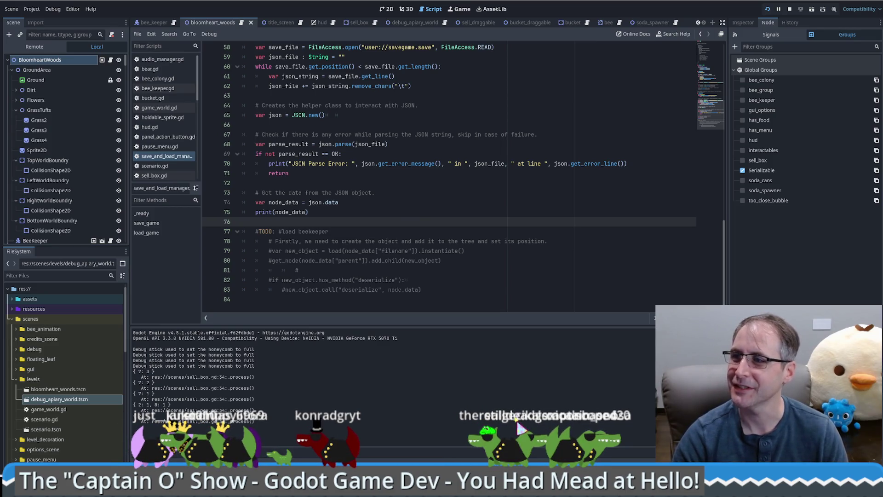
- Strip '#TODO: ' from the load beekeeper comment on line 77 and add a blank line after it
{"action": "left_click", "coordinate": [382, 211]}
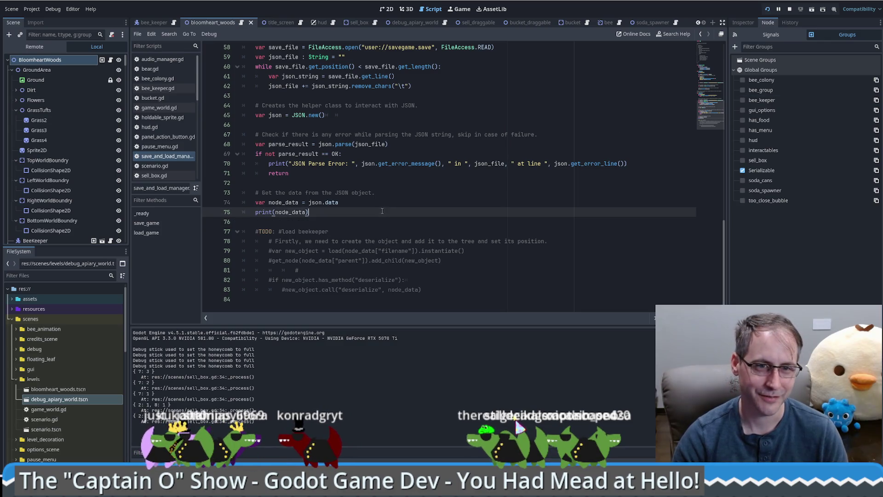
{"action": "left_click_drag", "start_coordinate": [255, 231], "coordinate": [278, 231]}
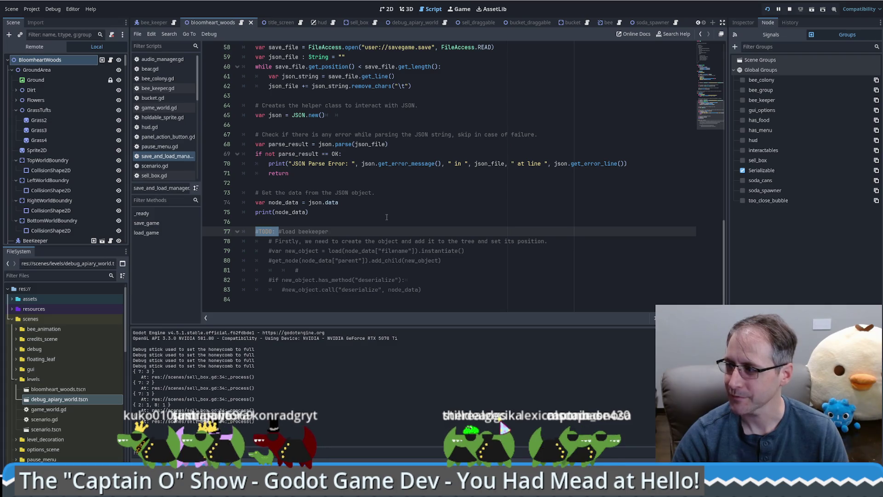
{"action": "key", "text": "Delete"}
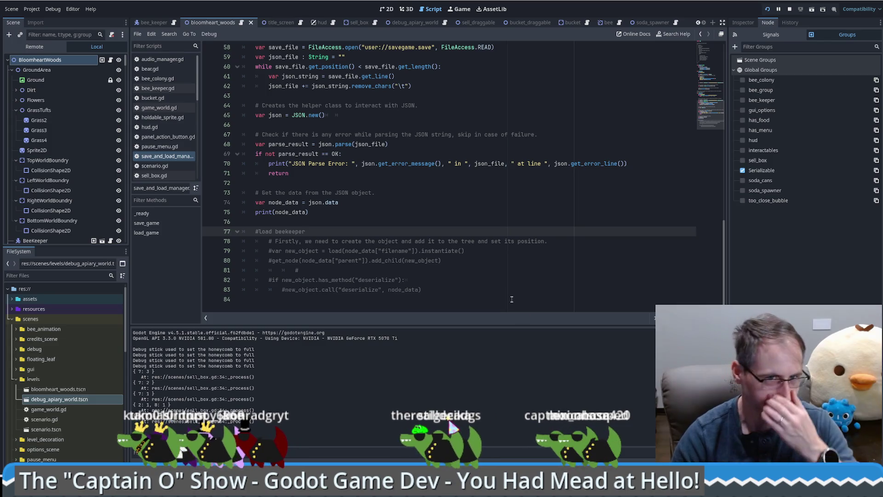
{"action": "scroll", "coordinate": [359, 179], "scroll_direction": "up", "scroll_amount": 5}
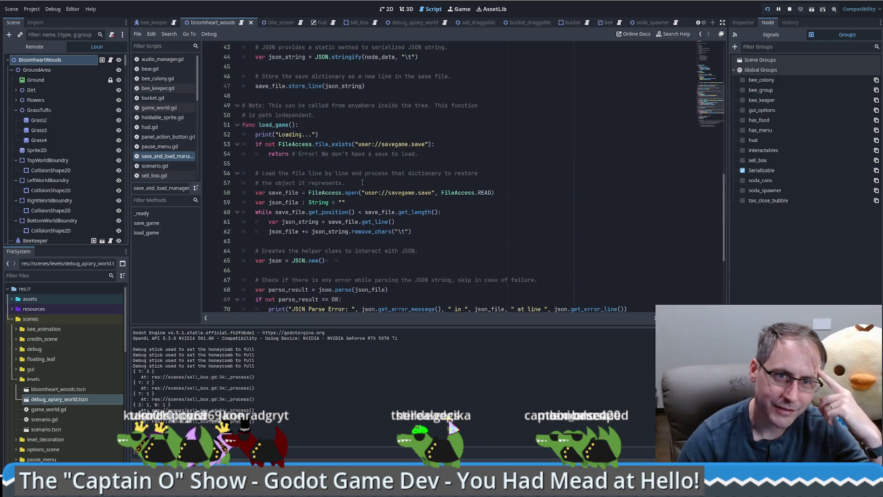
{"action": "scroll", "coordinate": [363, 182], "scroll_direction": "down", "scroll_amount": 5}
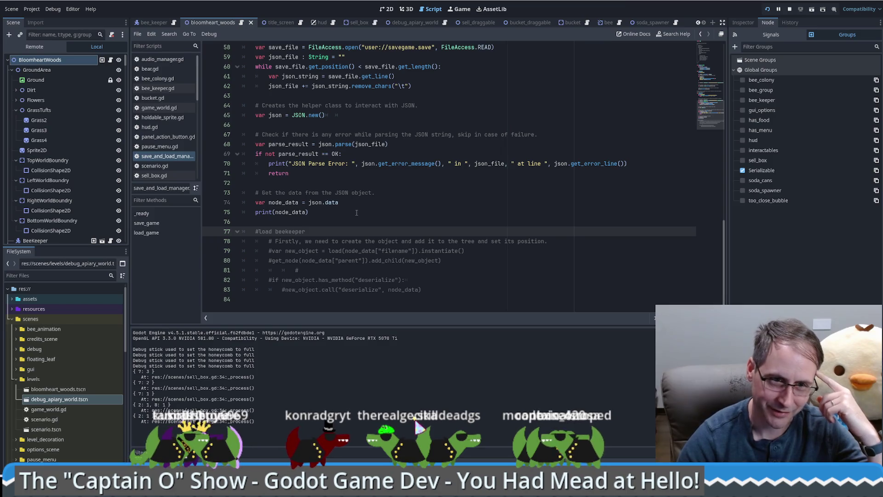
{"action": "key", "text": "Return"}
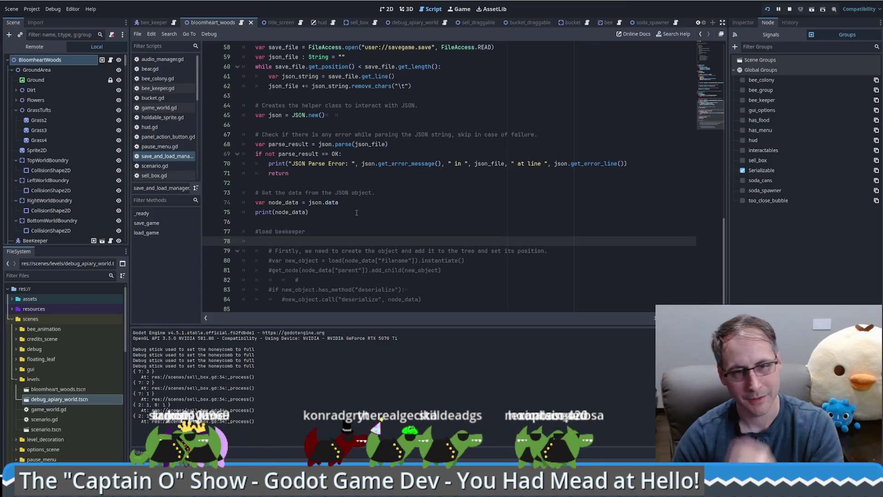
{"action": "scroll", "coordinate": [387, 215], "scroll_direction": "up", "scroll_amount": 4}
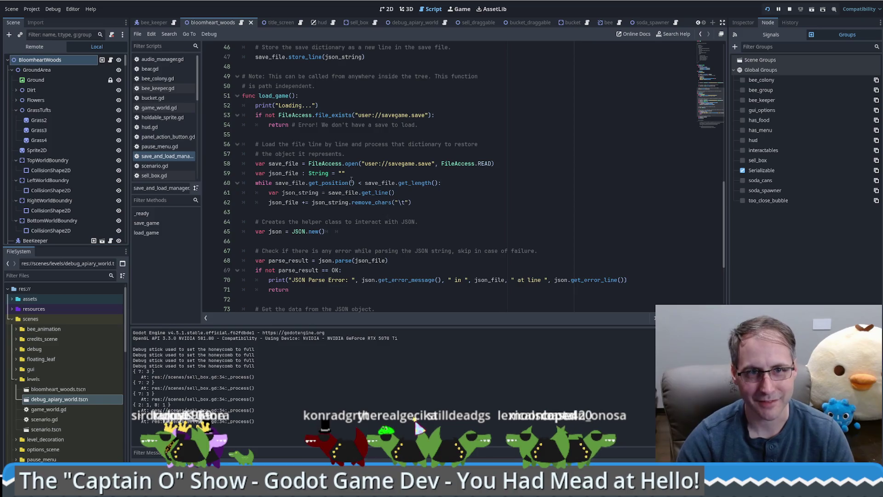
{"action": "scroll", "coordinate": [351, 179], "scroll_direction": "up", "scroll_amount": 11}
{"action": "left_click_drag", "start_coordinate": [367, 230], "coordinate": [386, 241]}
{"action": "key", "text": "ctrl+c"}
{"action": "scroll", "coordinate": [402, 235], "scroll_direction": "down", "scroll_amount": 6}
{"action": "scroll", "coordinate": [402, 235], "scroll_direction": "up", "scroll_amount": 5}
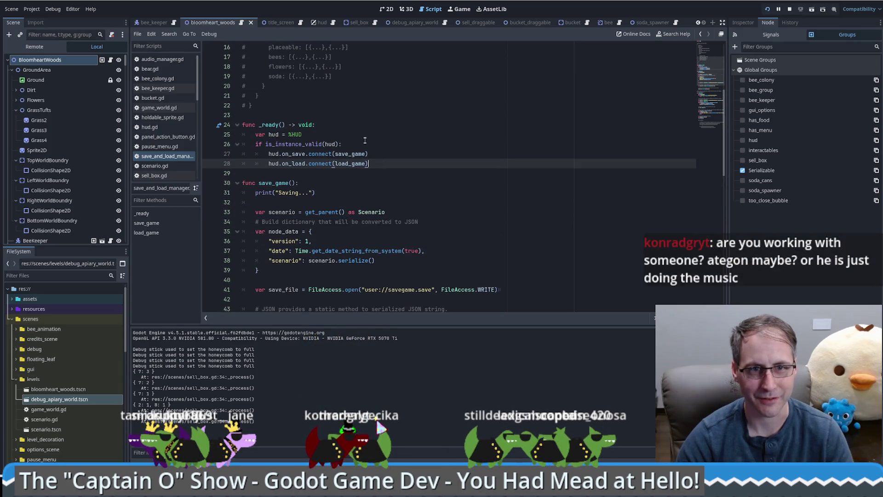
- Paste the get_parent scenario line into _ready and declare 'var scenario : Scenario = null' above it
{"action": "left_click", "coordinate": [364, 126]}
{"action": "key", "text": "ctrl+v"}
{"action": "scroll", "coordinate": [354, 127], "scroll_direction": "up", "scroll_amount": 4}
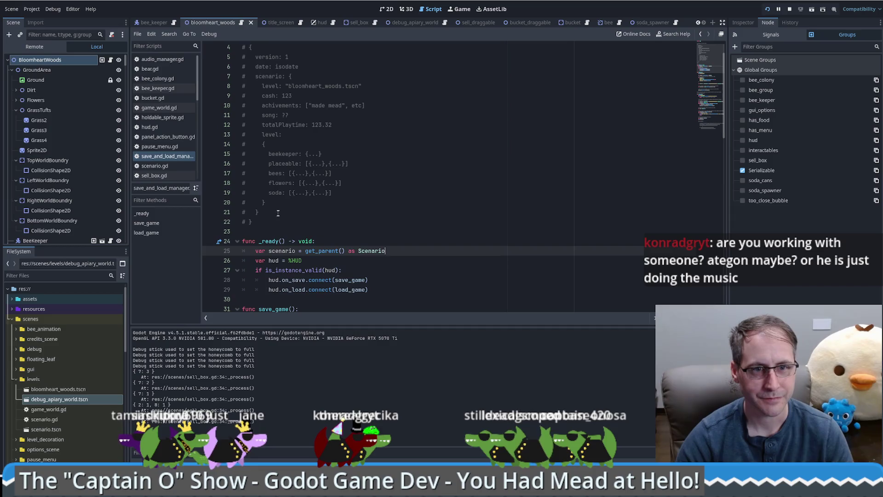
{"action": "left_click", "coordinate": [287, 222]}
{"action": "key", "text": "Return"}
{"action": "key", "text": "Return"}
{"action": "type", "text": "var scenario :"}
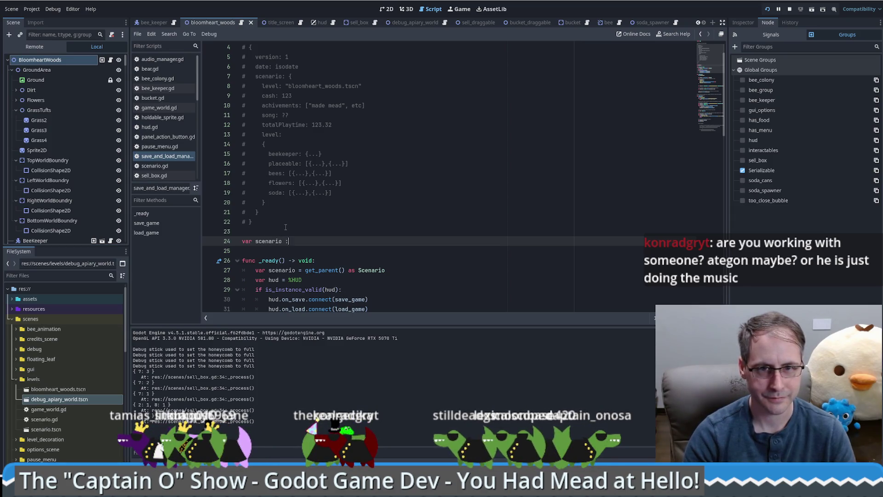
{"action": "type", "text": " Scen"}
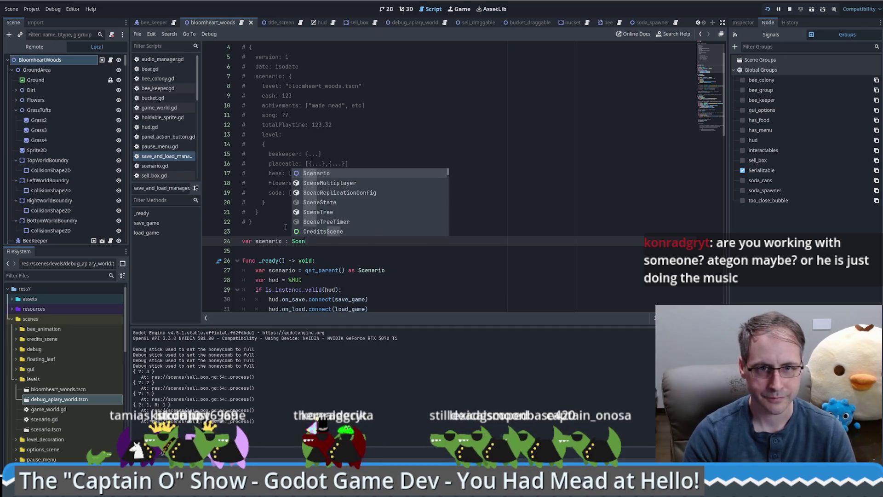
{"action": "key", "text": "Return"}
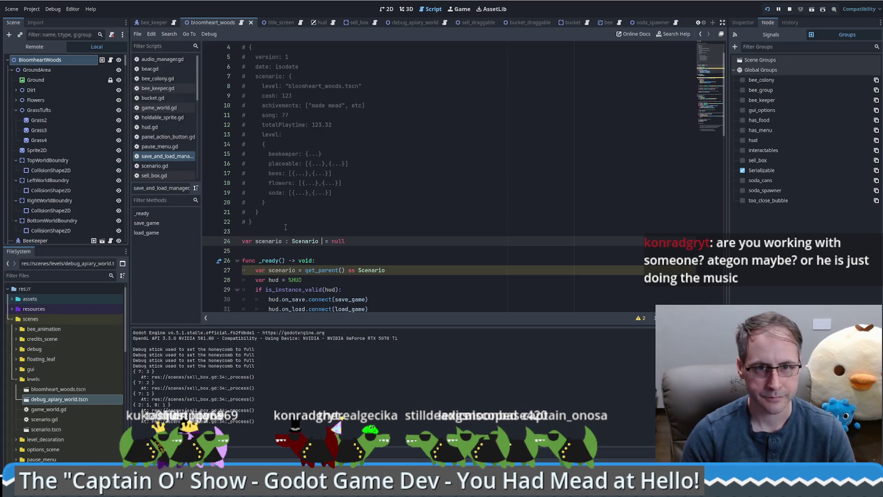
- Make _ready assign the scenario member and add 'if !is_instance_valid(scenario):'
{"action": "left_click_drag", "start_coordinate": [255, 270], "coordinate": [269, 270]}
{"action": "key", "text": "Delete"}
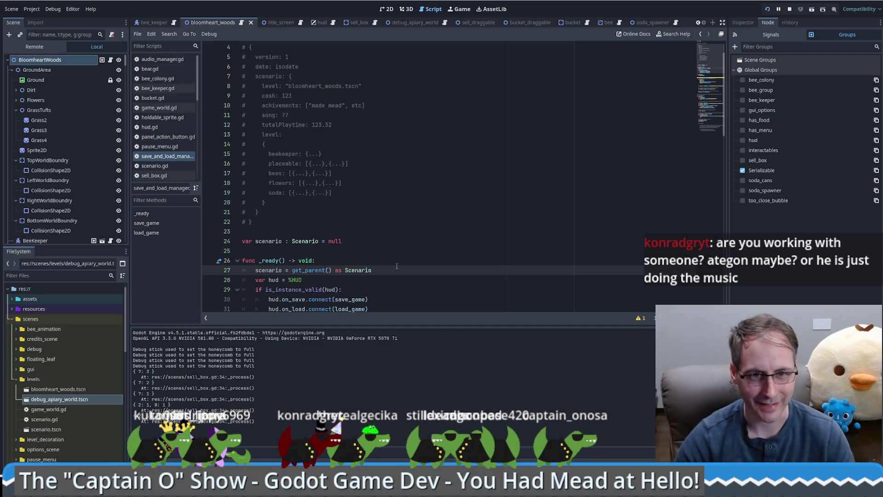
{"action": "key", "text": "Return"}
{"action": "type", "text": "if"}
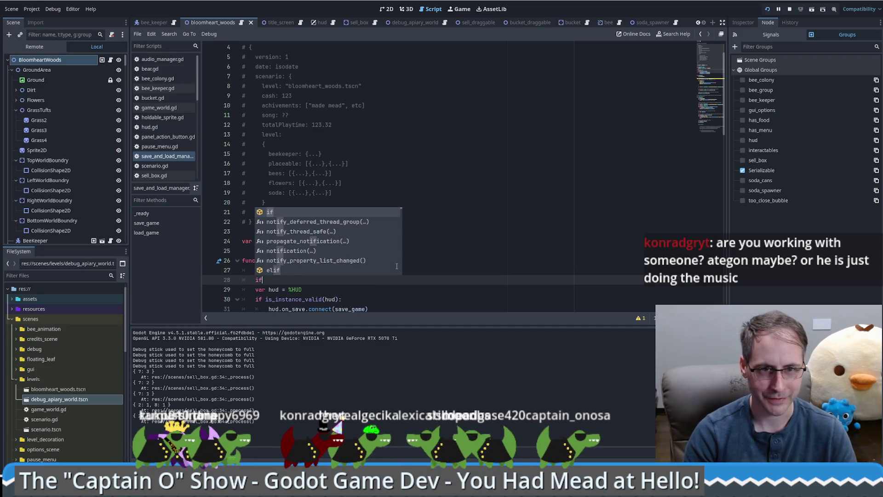
{"action": "type", "text": " !is_"}
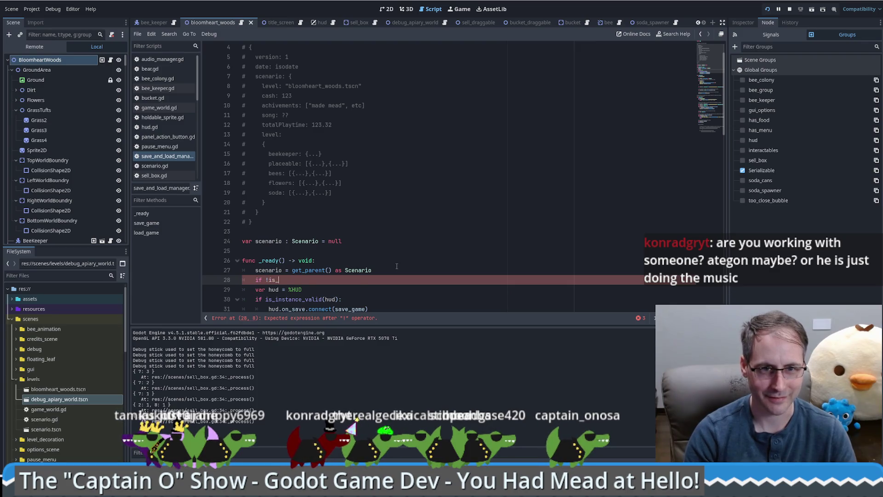
{"action": "type", "text": "in"}
{"action": "key", "text": "Down"}
{"action": "key", "text": "Down"}
{"action": "key", "text": "Down"}
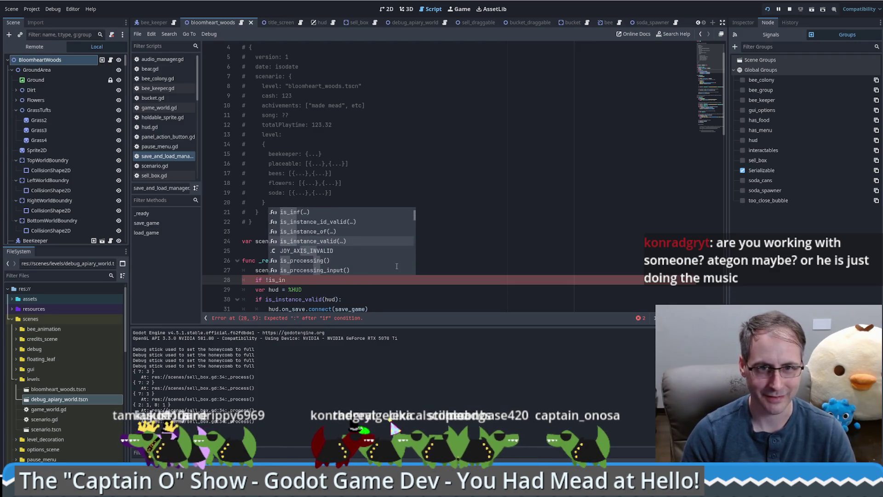
{"action": "key", "text": "Return"}
{"action": "type", "text": "sc"}
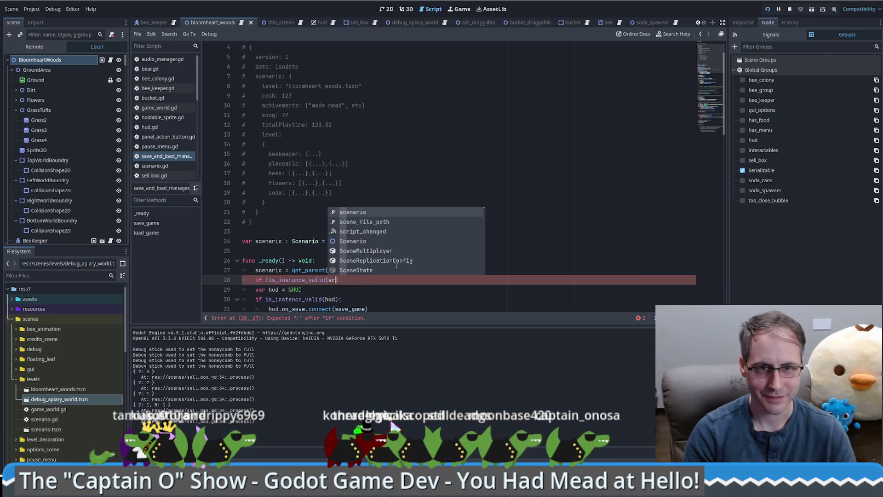
{"action": "key", "text": "Return"}
{"action": "type", "text": ":"}
- Under the check, push_error a message saying the scenario_manager's parent is 'some other thing!?'
{"action": "key", "text": "Return"}
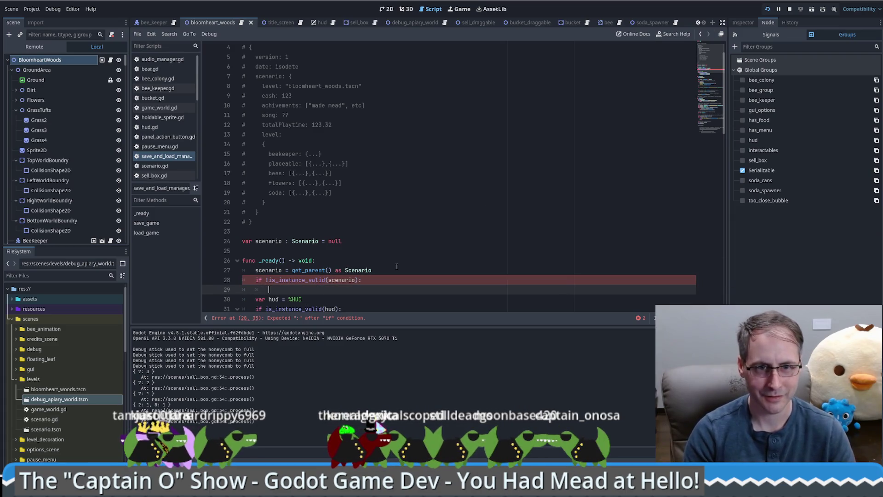
{"action": "type", "text": "print_e"}
{"action": "key", "text": "ctrl+BackSpace"}
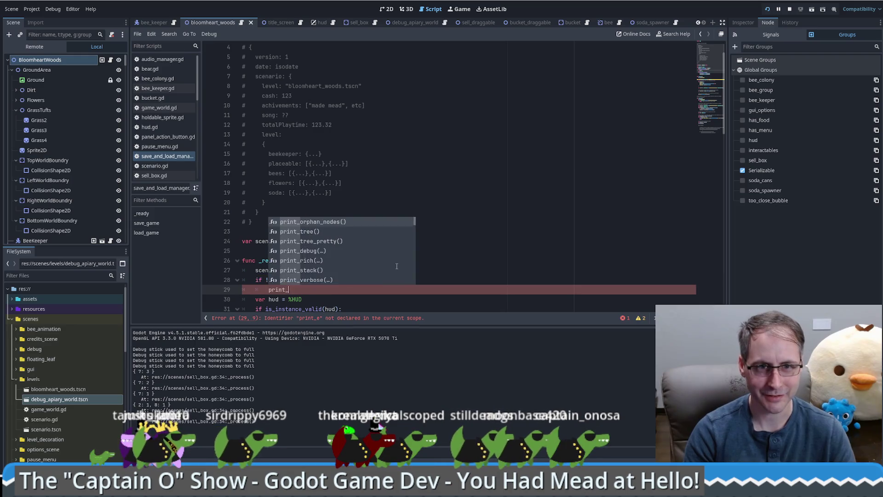
{"action": "type", "text": "error"}
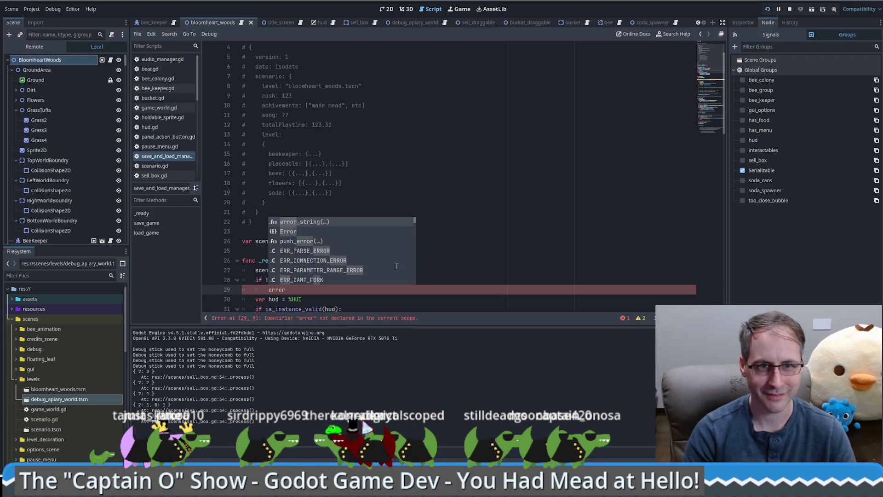
{"action": "key", "text": "Down"}
{"action": "key", "text": "Down"}
{"action": "key", "text": "Return"}
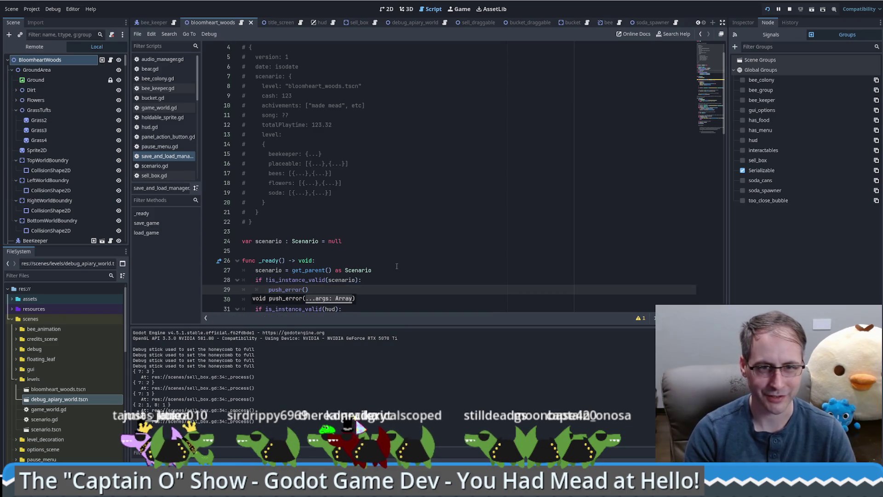
{"action": "type", "text": "! The sc"}
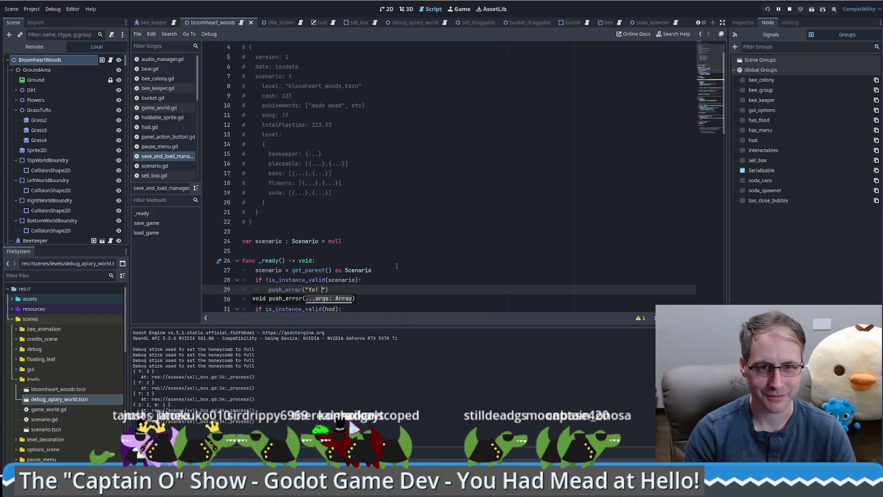
{"action": "type", "text": "n"}
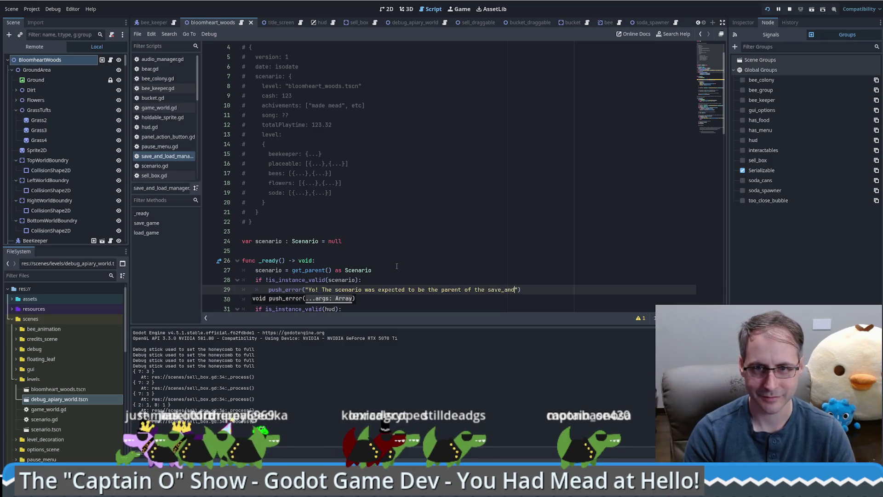
{"action": "type", "text": "_manager"}
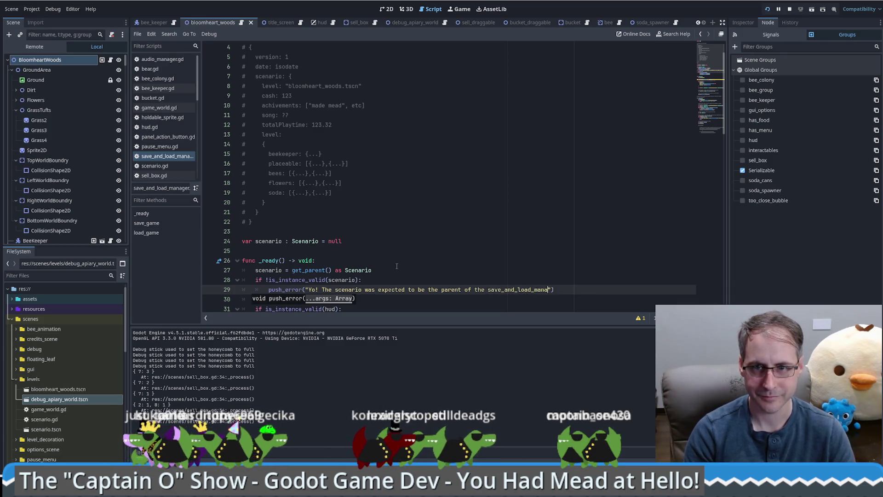
{"action": "type", "text": " but it'"}
{"action": "type", "text": "s parent is some othe rthin"}
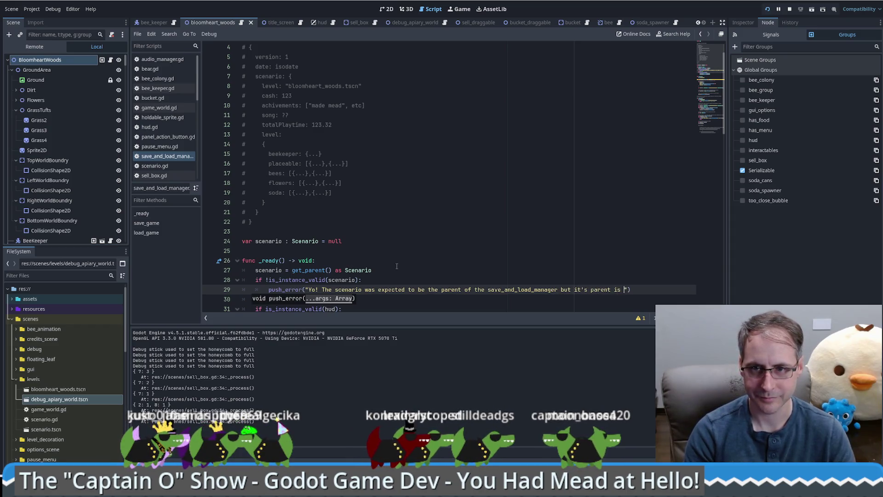
{"action": "key", "text": "BackSpace"}
{"action": "key", "text": "BackSpace"}
{"action": "key", "text": "BackSpace"}
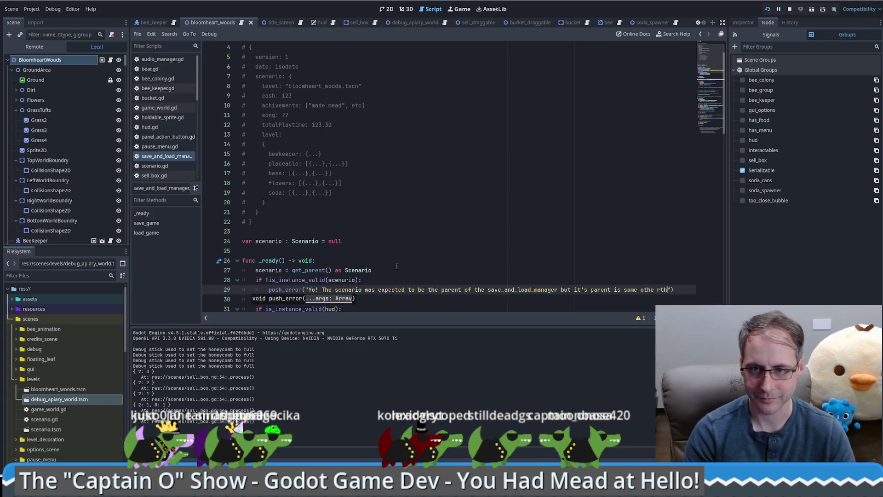
{"action": "type", "text": "r thing!?"}
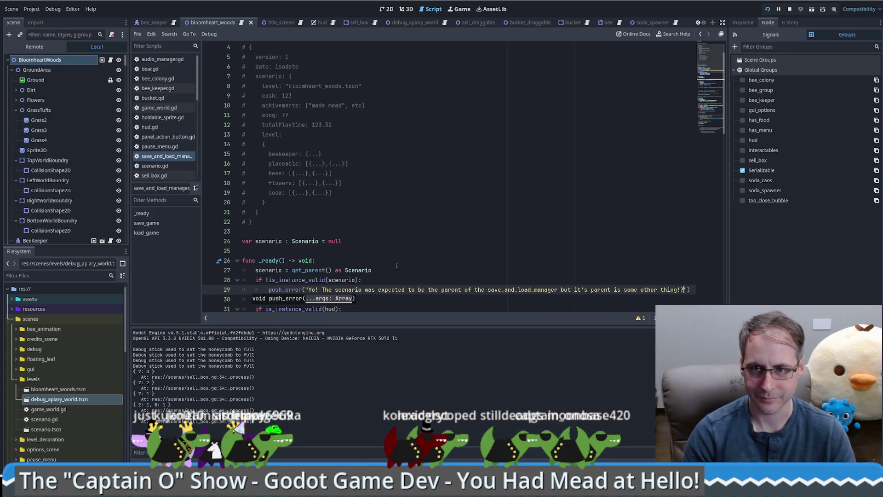
{"action": "scroll", "coordinate": [413, 262], "scroll_direction": "down", "scroll_amount": 2}
{"action": "left_click", "coordinate": [422, 260]}
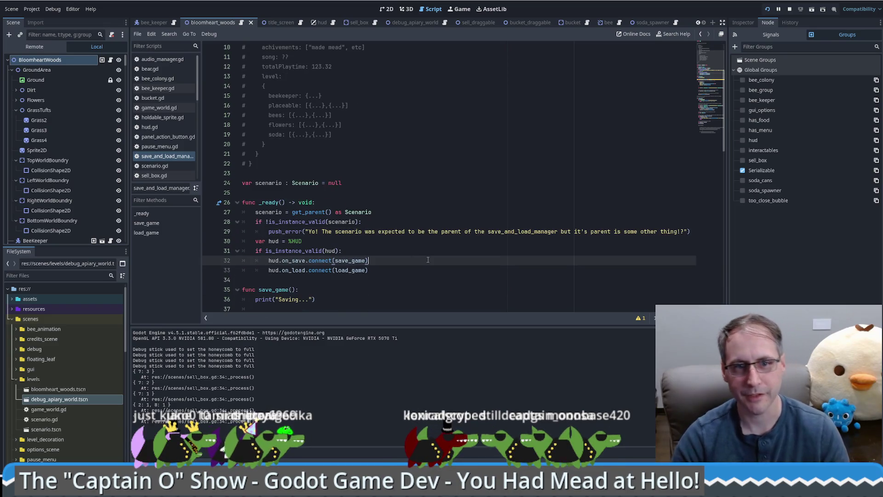
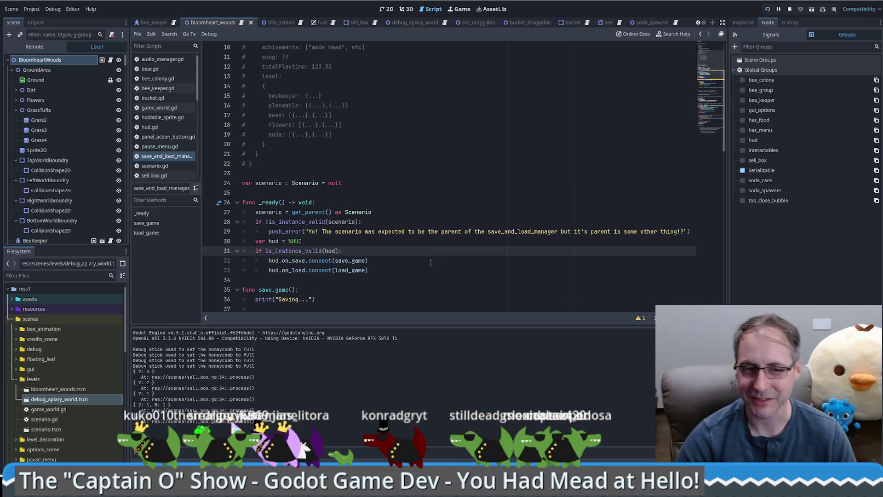
- Delete the redundant local 'var scenario = get_parent() as Scenario' line from save_game
{"action": "scroll", "coordinate": [505, 197], "scroll_direction": "down", "scroll_amount": 1}
{"action": "scroll", "coordinate": [474, 207], "scroll_direction": "up", "scroll_amount": 1}
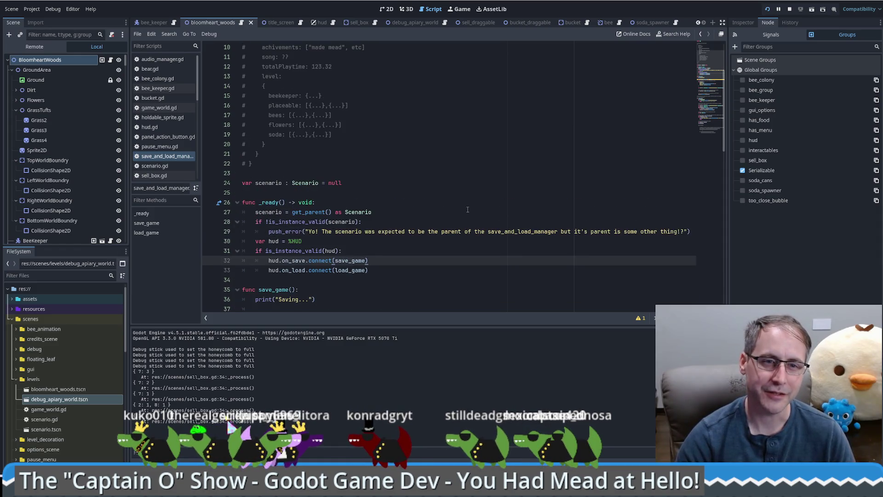
{"action": "left_click", "coordinate": [368, 279]}
{"action": "left_click", "coordinate": [362, 250]}
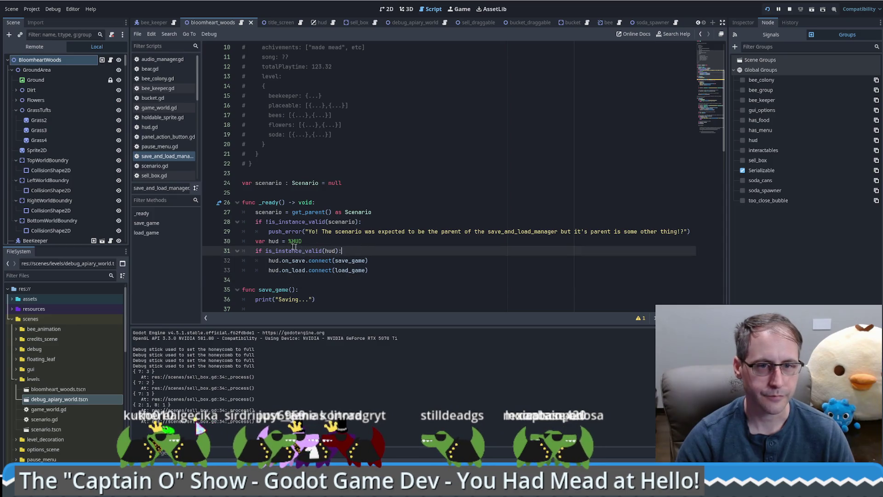
{"action": "left_click", "coordinate": [349, 232]}
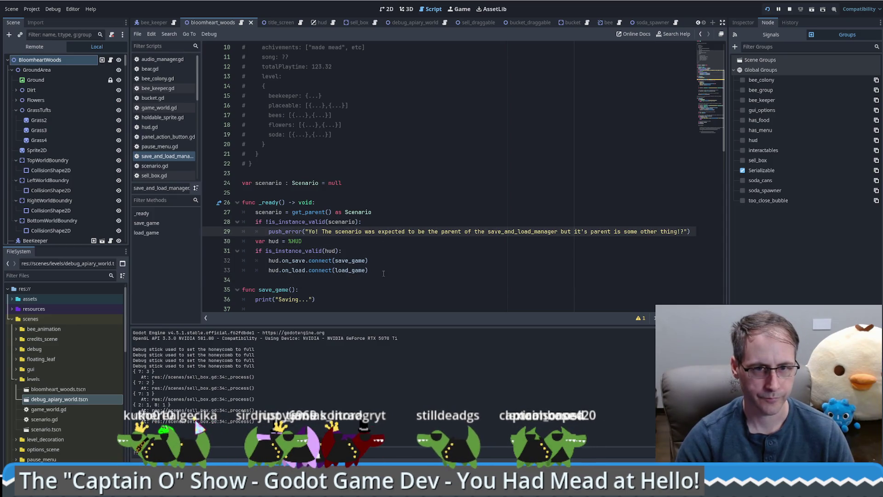
{"action": "scroll", "coordinate": [383, 273], "scroll_direction": "down", "scroll_amount": 1}
{"action": "left_click", "coordinate": [385, 289]}
{"action": "scroll", "coordinate": [385, 258], "scroll_direction": "down", "scroll_amount": 3}
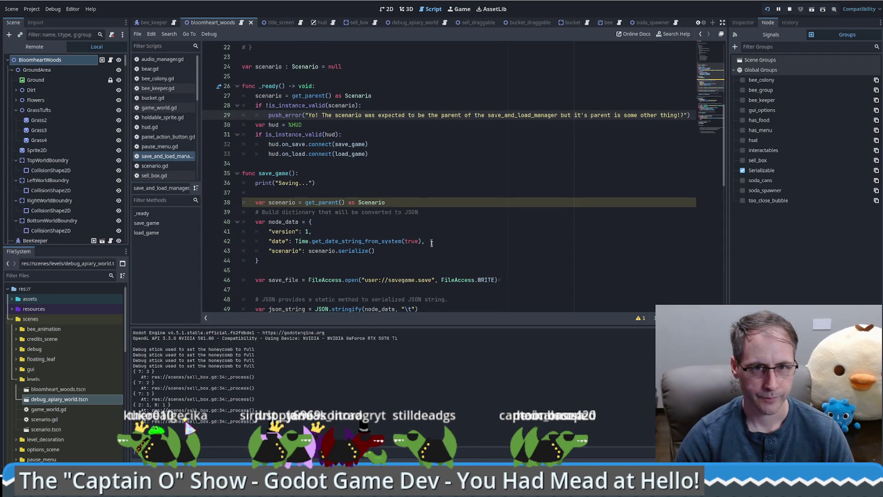
{"action": "scroll", "coordinate": [469, 225], "scroll_direction": "down", "scroll_amount": 1}
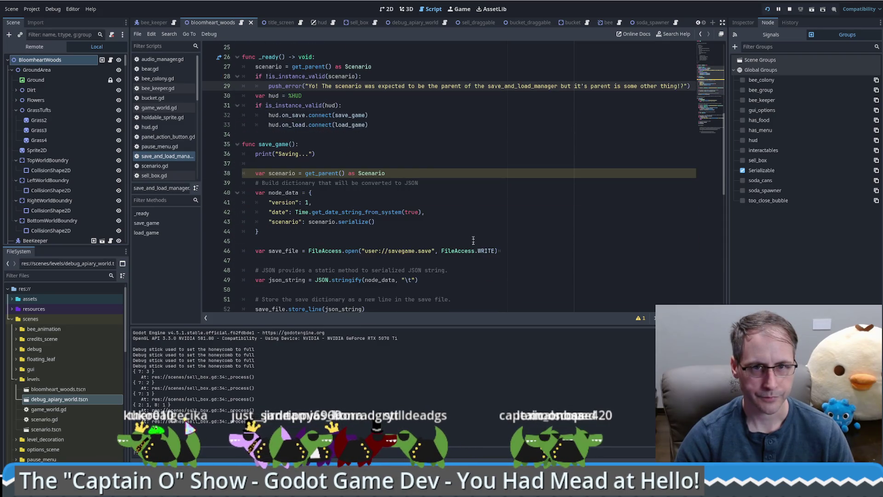
{"action": "left_click_drag", "start_coordinate": [359, 163], "coordinate": [422, 174]}
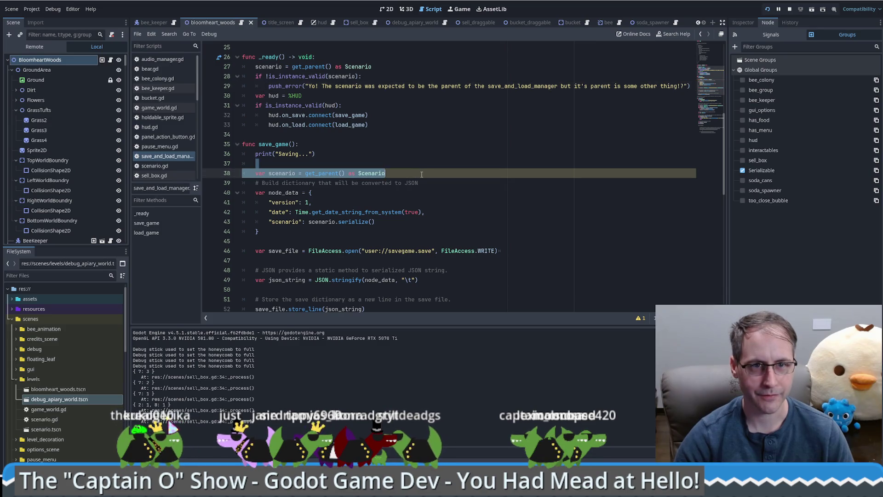
{"action": "key", "text": "BackSpace"}
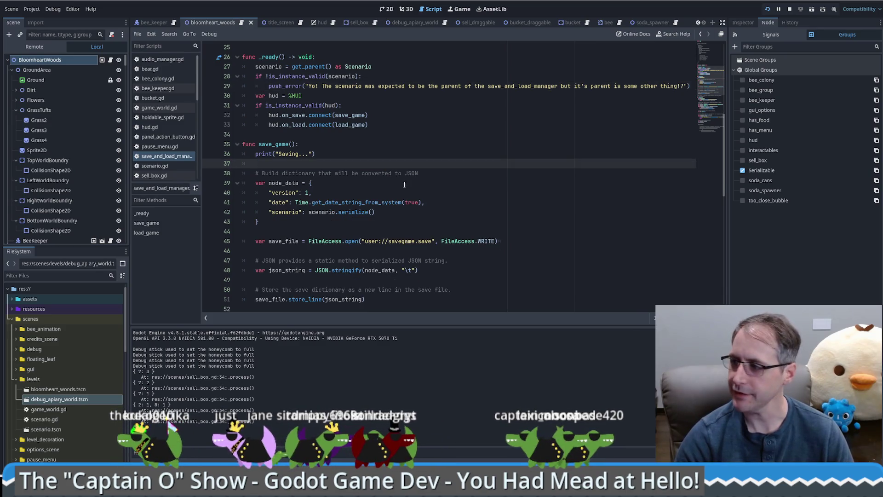
- Check the savegame.save JSON and add a blank line after print(node_data) in load_game
{"action": "scroll", "coordinate": [358, 220], "scroll_direction": "down", "scroll_amount": 4}
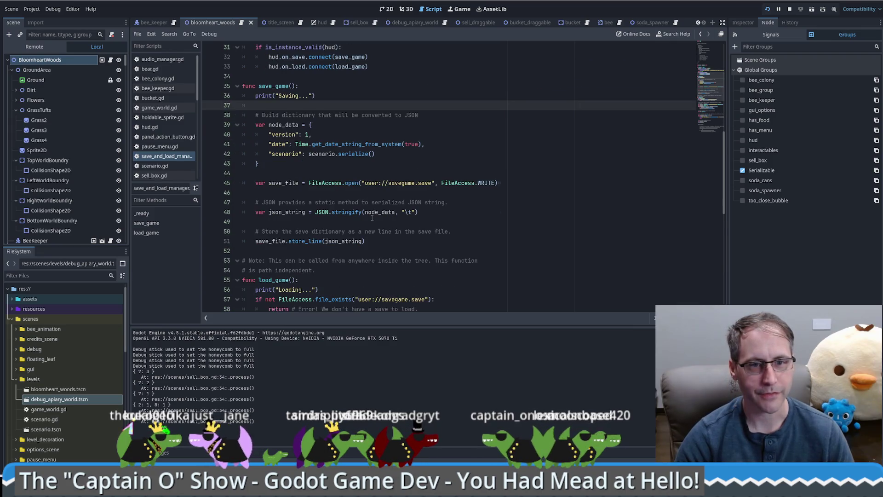
{"action": "scroll", "coordinate": [369, 259], "scroll_direction": "down", "scroll_amount": 3}
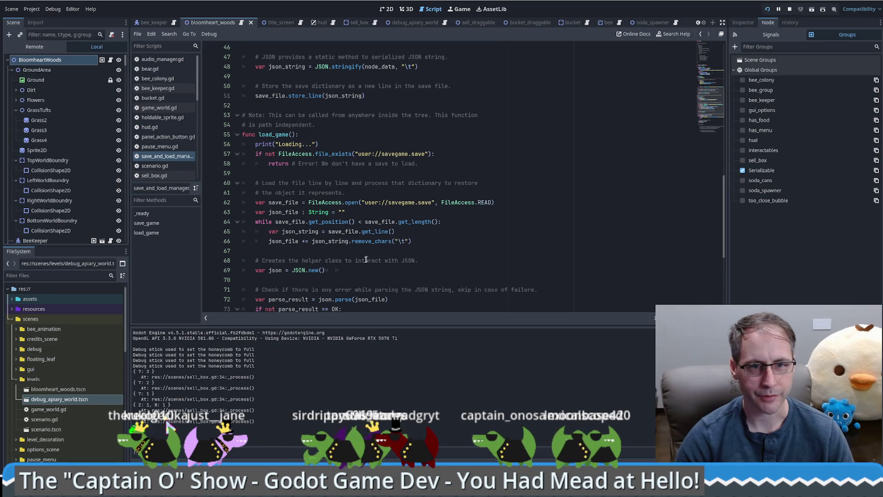
{"action": "left_click", "coordinate": [338, 251]}
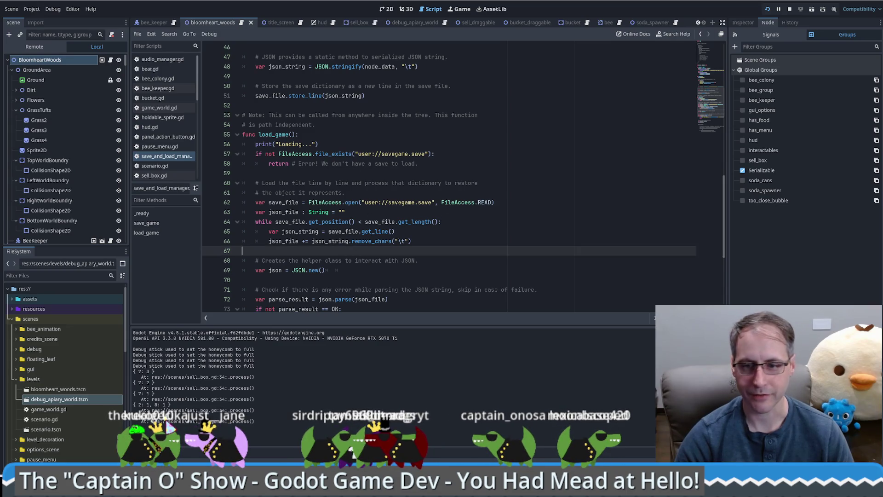
{"action": "key", "text": "alt+Tab"}
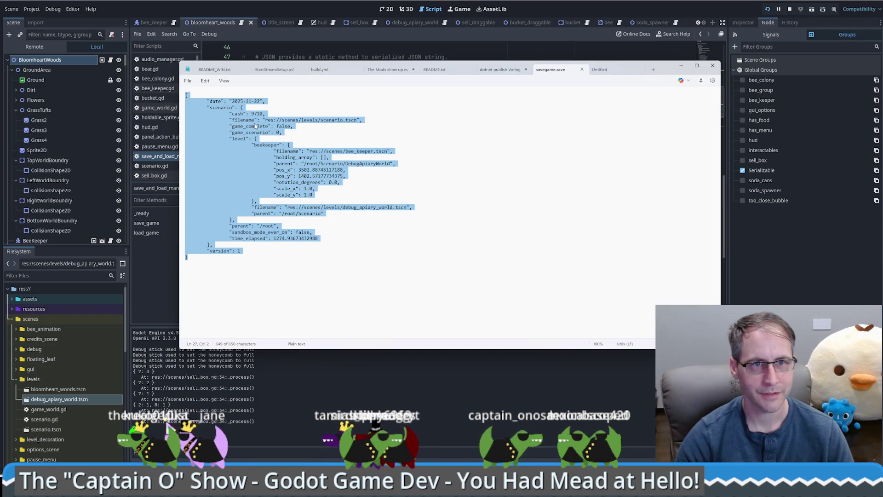
{"action": "key", "text": "alt+Tab"}
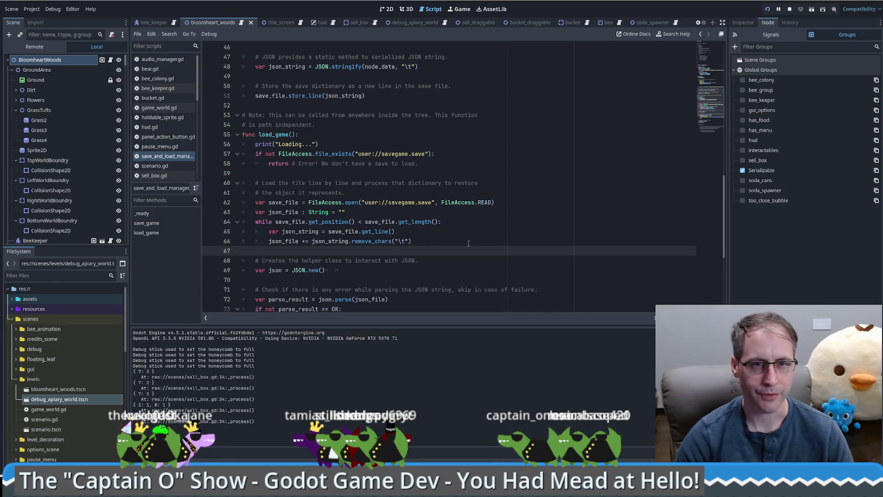
{"action": "key", "text": "Return"}
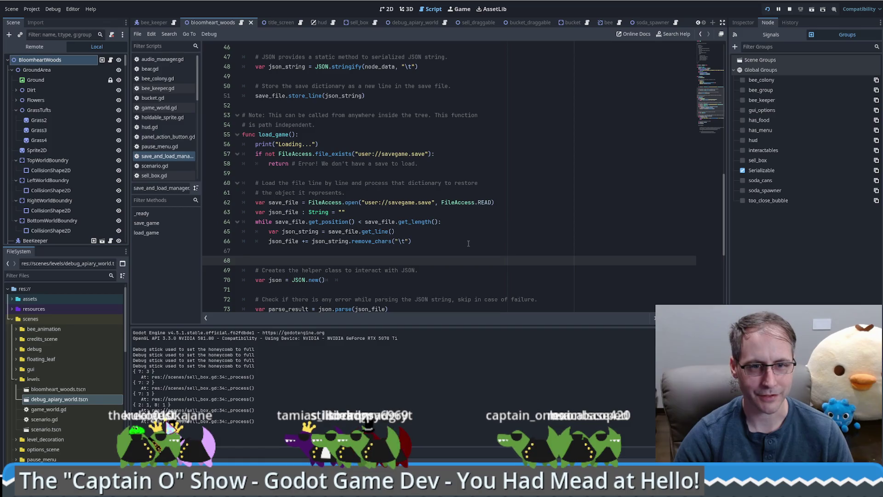
{"action": "key", "text": "BackSpace"}
{"action": "scroll", "coordinate": [460, 246], "scroll_direction": "down", "scroll_amount": 3}
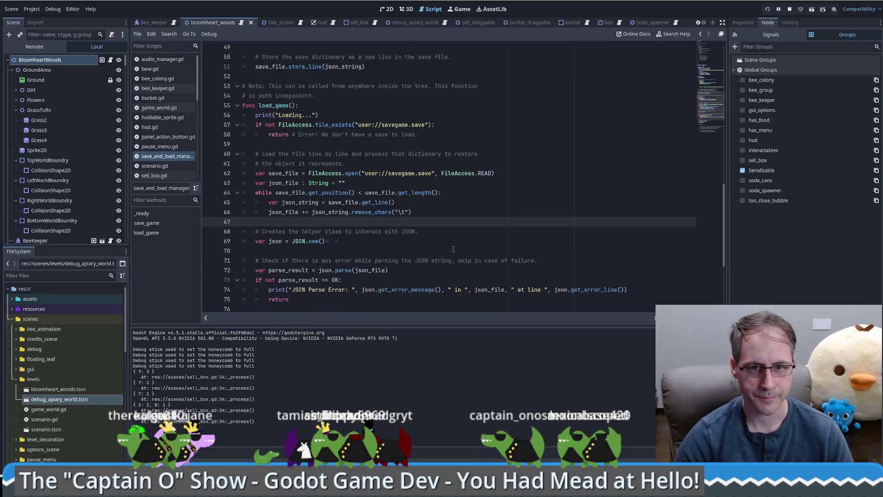
{"action": "scroll", "coordinate": [373, 268], "scroll_direction": "down", "scroll_amount": 1}
{"action": "left_click", "coordinate": [373, 268]}
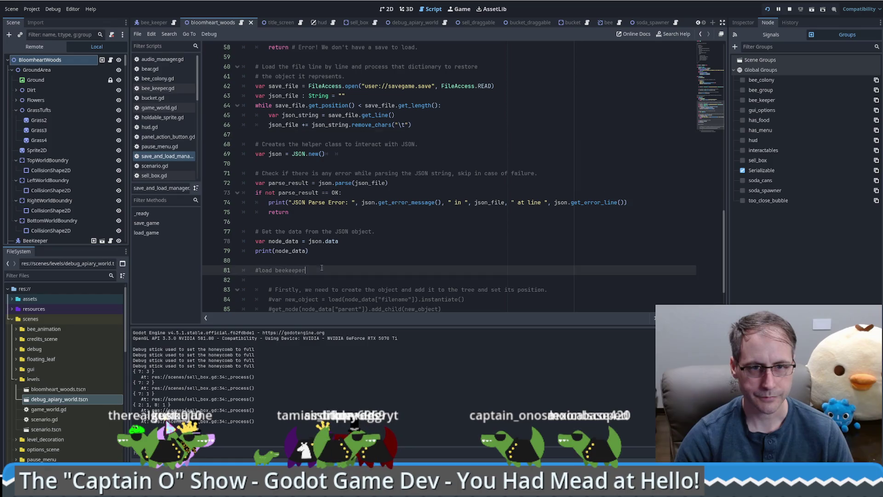
{"action": "left_click", "coordinate": [366, 261]}
{"action": "scroll", "coordinate": [366, 261], "scroll_direction": "down", "scroll_amount": 2}
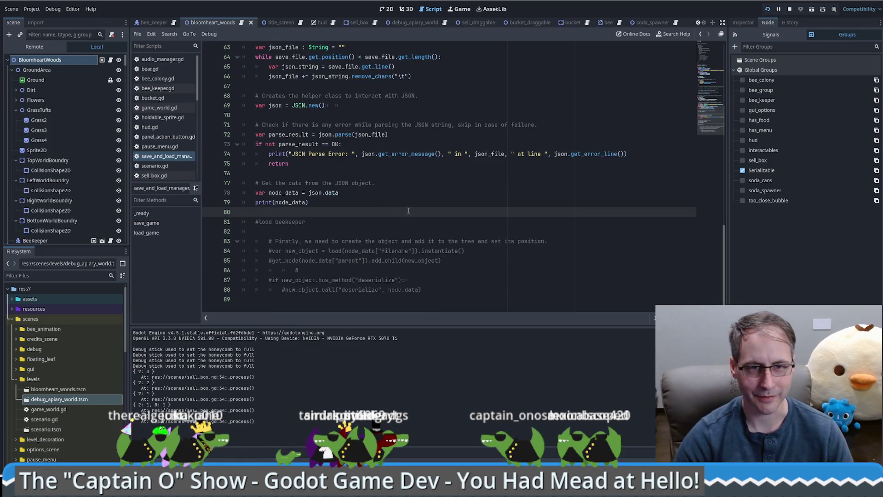
- Begin a scenario.dese call on a new line below print(node_data) in load_game
{"action": "key", "text": "Return"}
{"action": "type", "text": "sc"}
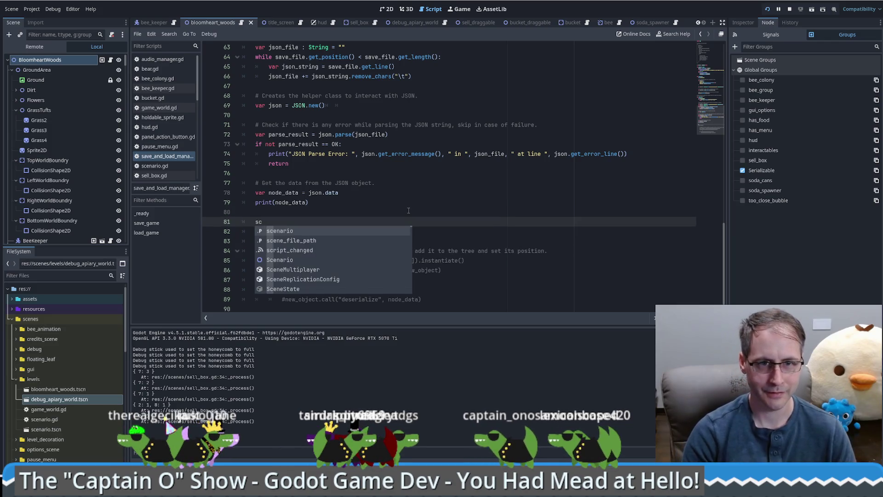
{"action": "type", "text": "enario.des"}
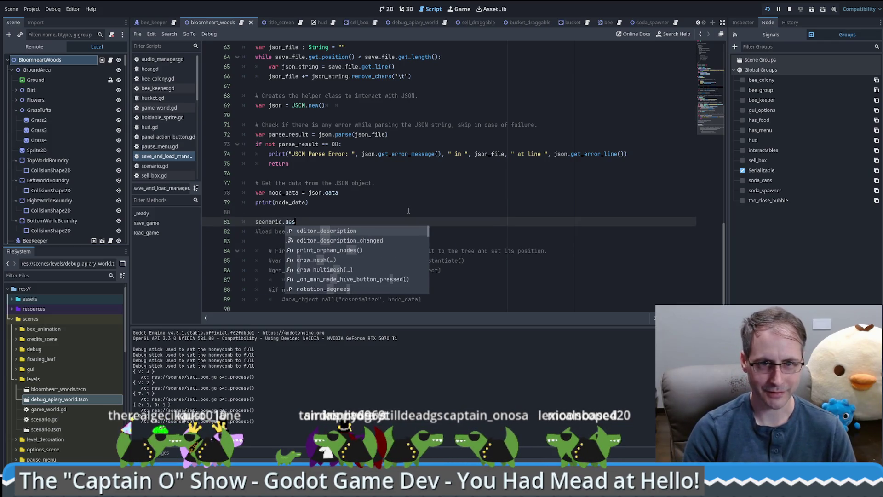
{"action": "type", "text": "e"}
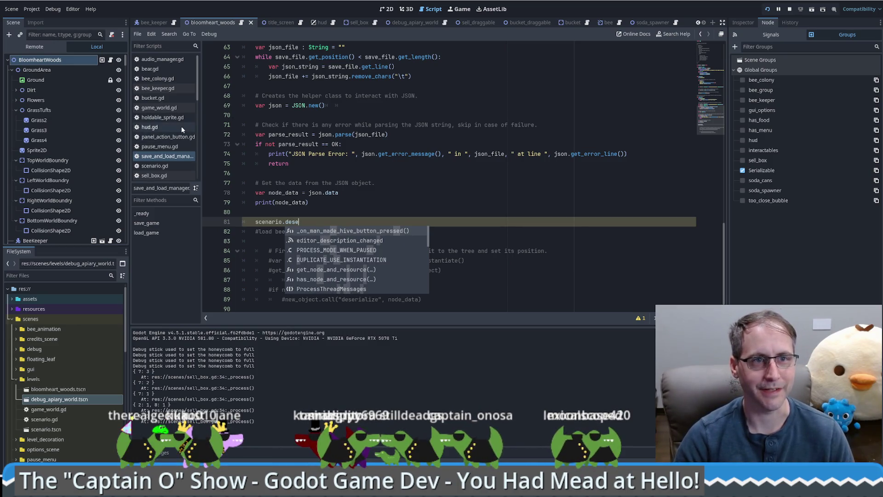
{"action": "scroll", "coordinate": [168, 147], "scroll_direction": "down", "scroll_amount": 1}
- In scenario.gd, uncomment deserialize(json_data), add print("In scenario: ", json_data), and save
{"action": "left_click", "coordinate": [167, 150]}
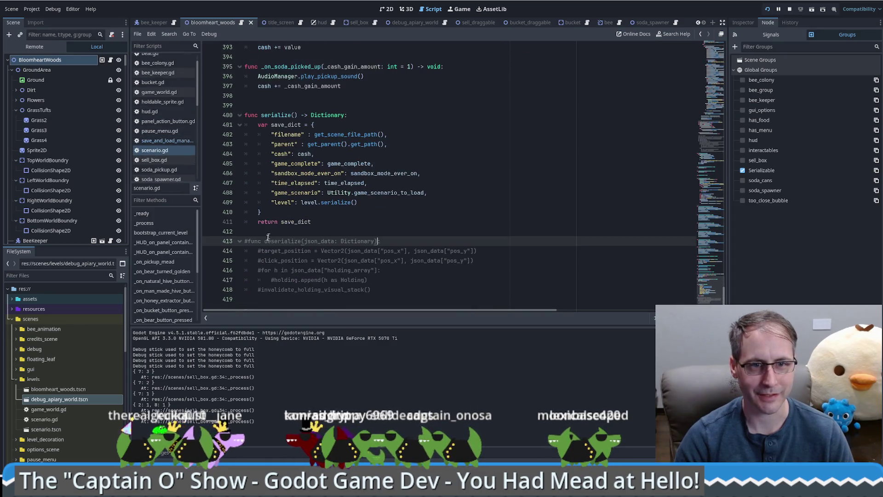
{"action": "key", "text": "Delete"}
{"action": "left_click", "coordinate": [407, 241]}
{"action": "type", "text": "'"}
{"action": "key", "text": "Return"}
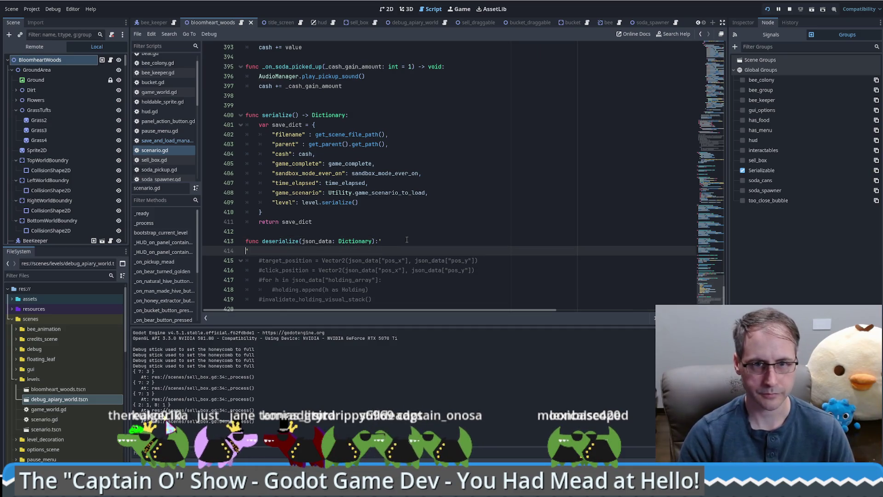
{"action": "key", "text": "BackSpace"}
{"action": "key", "text": "BackSpace"}
{"action": "key", "text": "Return"}
{"action": "type", "text": "pr"}
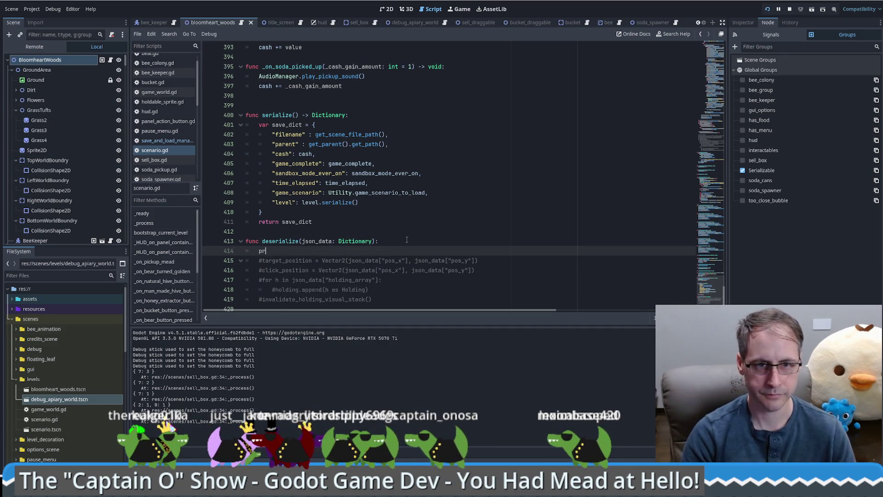
{"action": "type", "text": "int(json_data"}
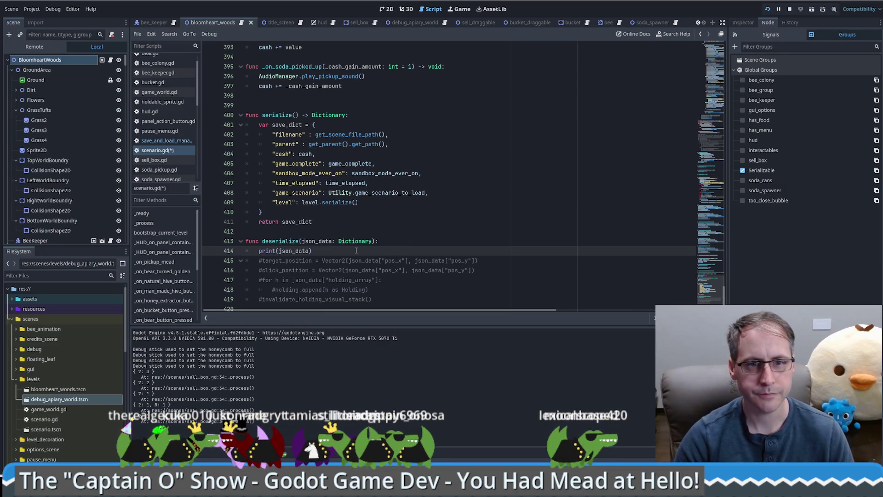
{"action": "type", "text": "\"In"}
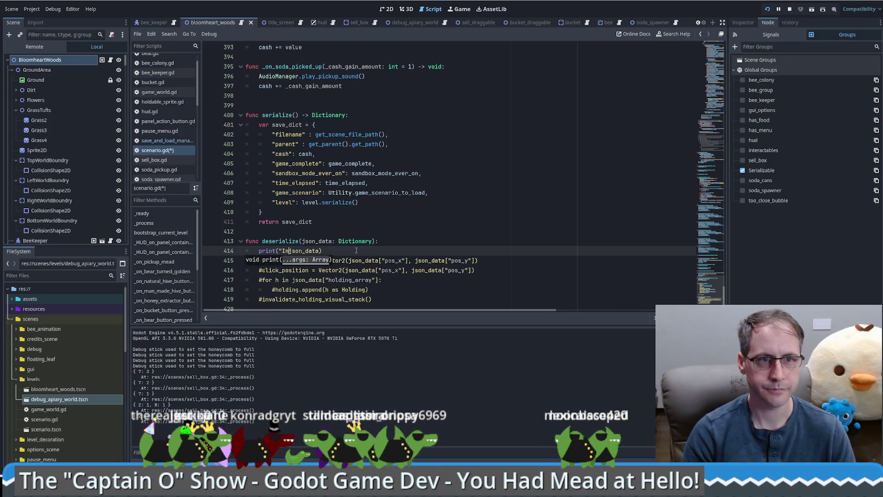
{"action": "type", "text": " scenario: \" "}
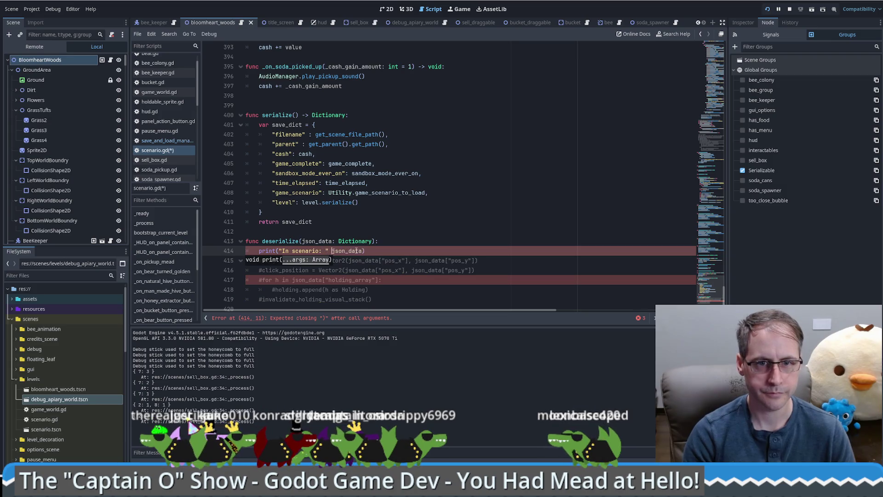
{"action": "type", "text": ","}
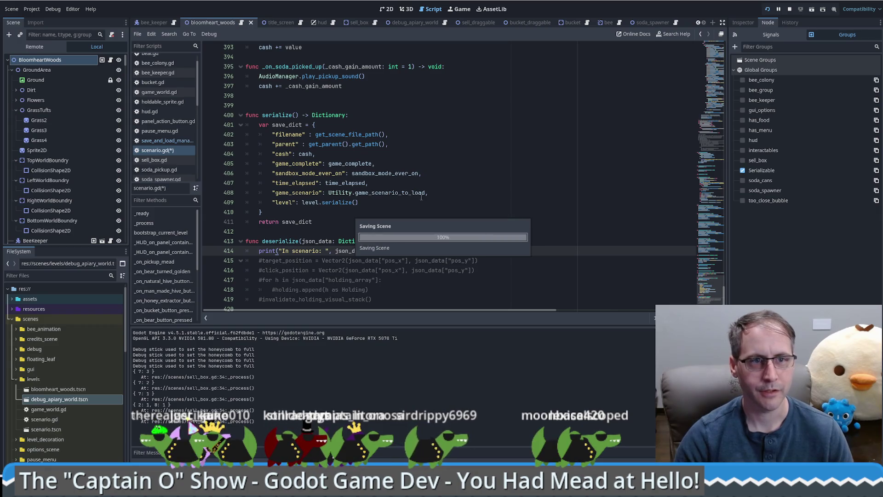
{"action": "key", "text": "ctrl+s"}
{"action": "key", "text": "ctrl+Home"}
- Complete the call as scenario.deserialize(node_data["scenario"]) and switch to savegame.save in Notepad
{"action": "key", "text": "alt+Left"}
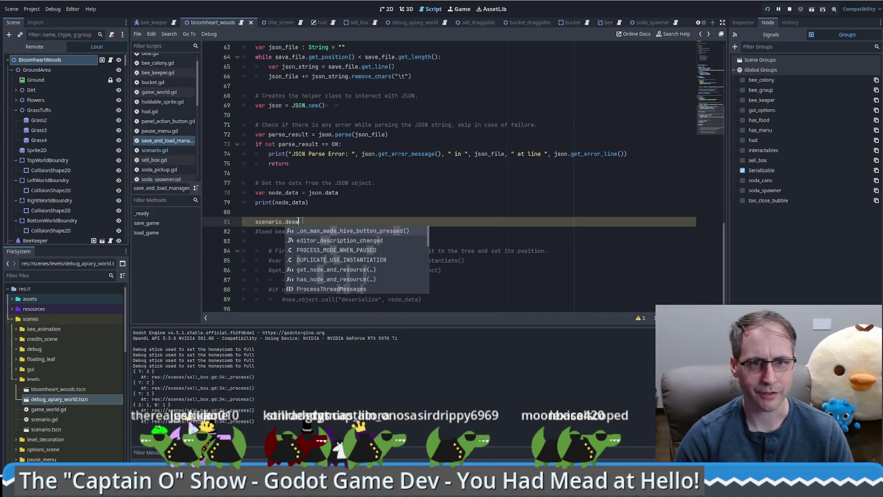
{"action": "key", "text": "BackSpace"}
{"action": "key", "text": "BackSpace"}
{"action": "key", "text": "BackSpace"}
{"action": "type", "text": "ser"}
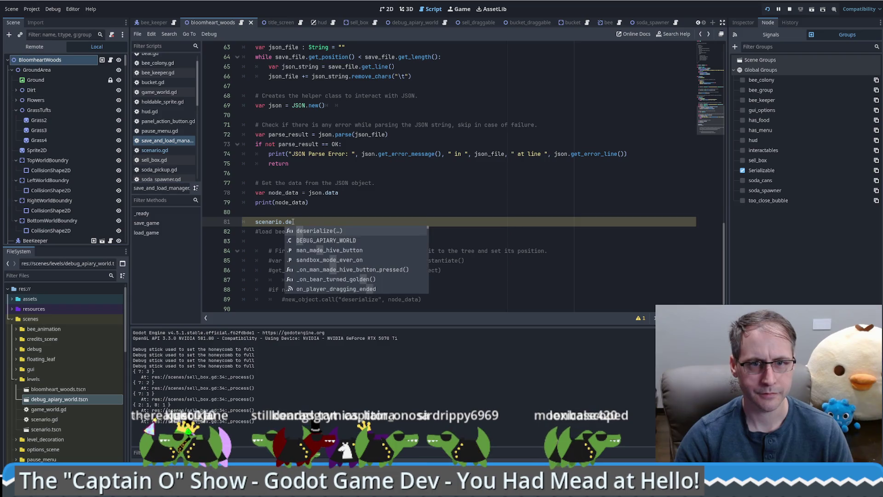
{"action": "key", "text": "Return"}
{"action": "double_click", "coordinate": [284, 192]}
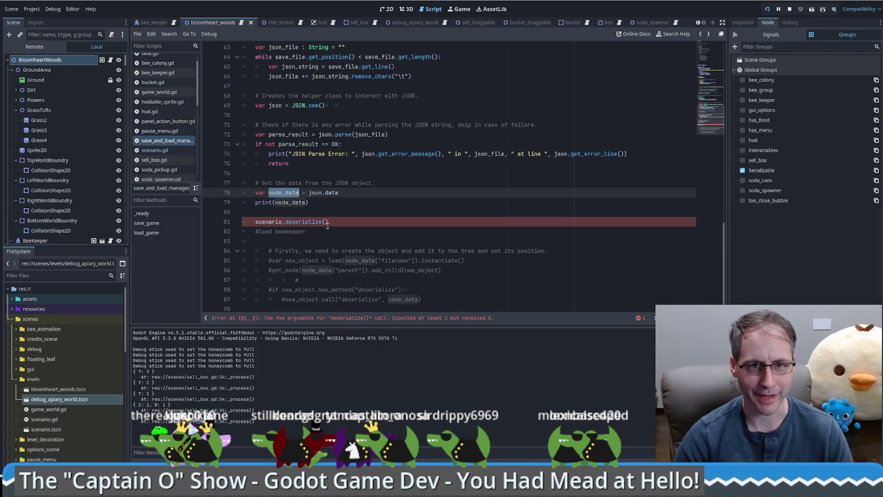
{"action": "left_click", "coordinate": [350, 222]}
{"action": "type", "text": "node_data[\""}
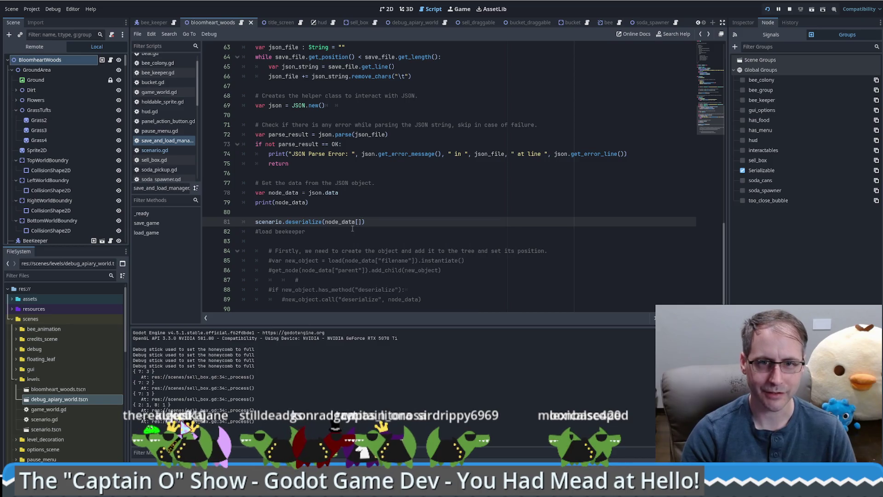
{"action": "type", "text": "scen"}
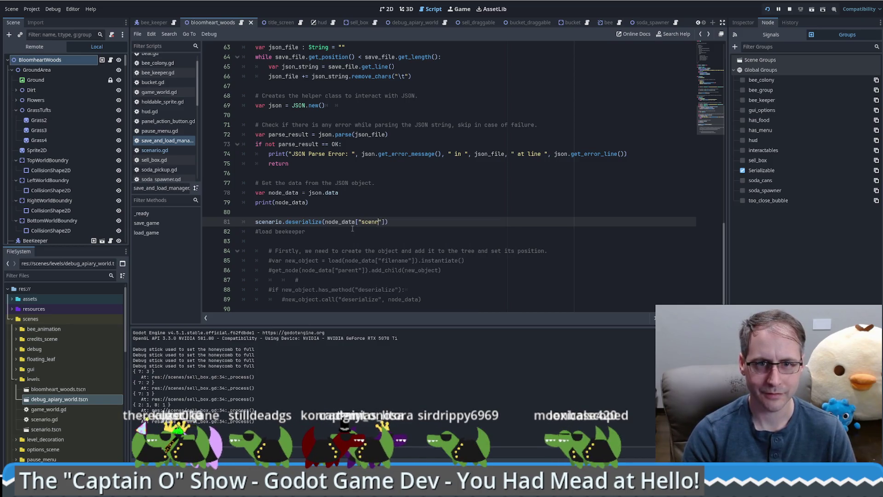
{"action": "key", "text": "BackSpace"}
{"action": "key", "text": "BackSpace"}
{"action": "type", "text": "cenario"}
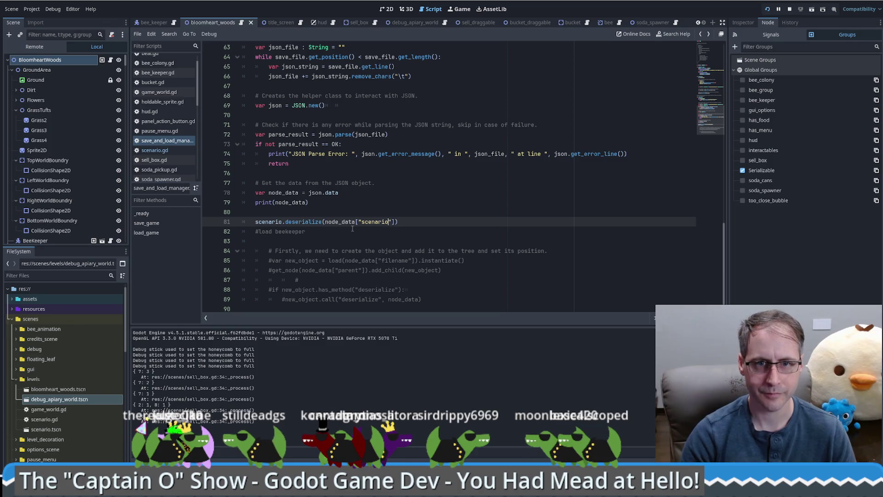
{"action": "key", "text": "alt+Tab"}
{"action": "left_click", "coordinate": [391, 250]}
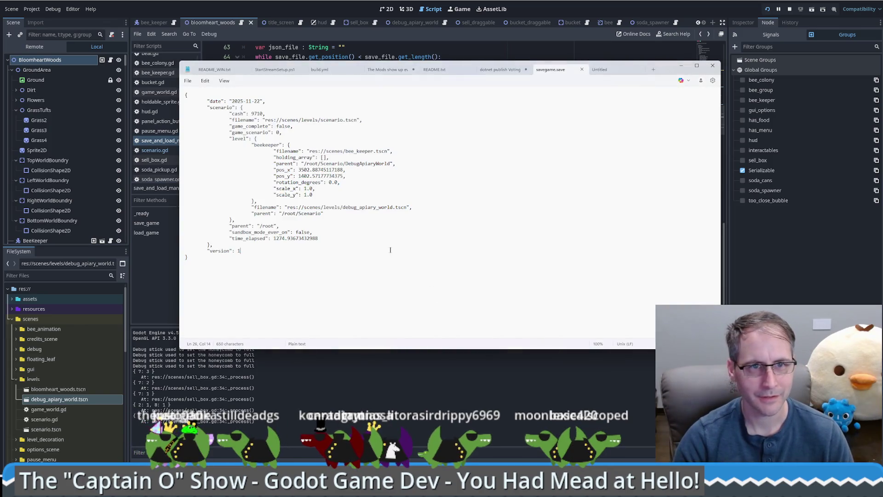
- Inspect the scenario, level and beekeeper blocks in savegame.save, then minimize Notepad
{"action": "mouse_move", "coordinate": [241, 107]}
{"action": "left_mouse_down"}
{"action": "mouse_move", "coordinate": [322, 184]}
{"action": "mouse_move", "coordinate": [185, 245]}
{"action": "left_mouse_up"}
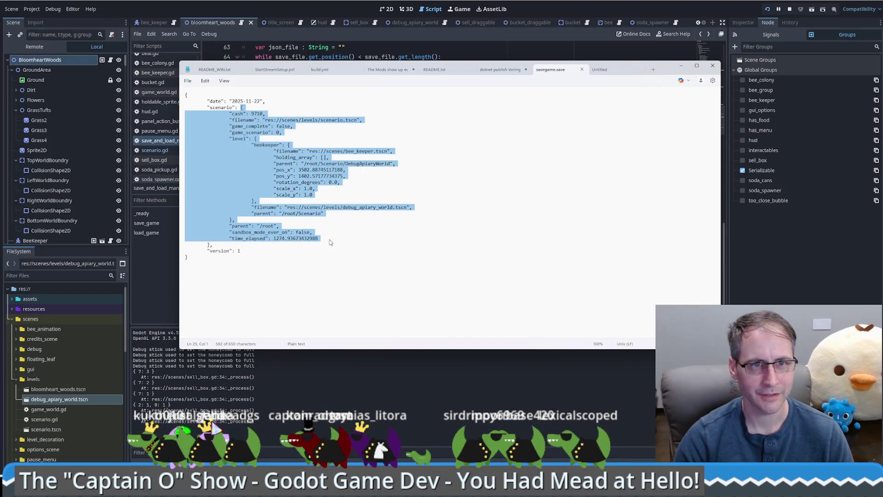
{"action": "left_click", "coordinate": [278, 132]}
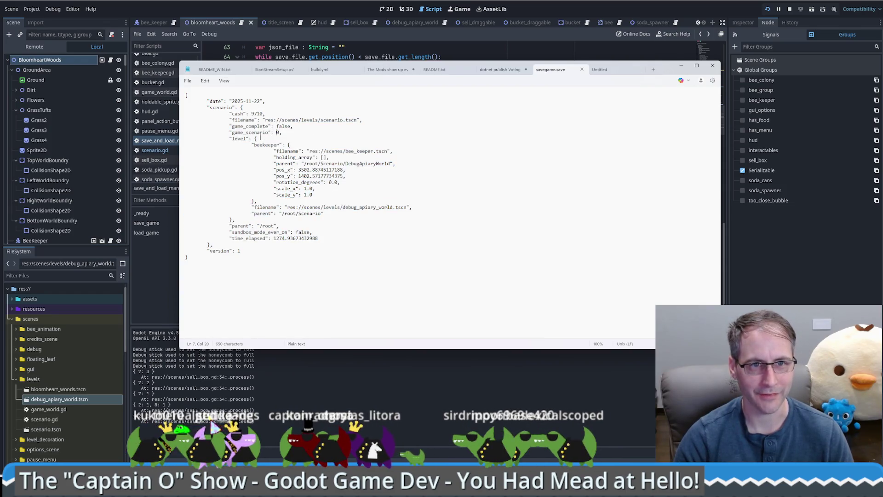
{"action": "left_click_drag", "start_coordinate": [256, 139], "coordinate": [324, 215]}
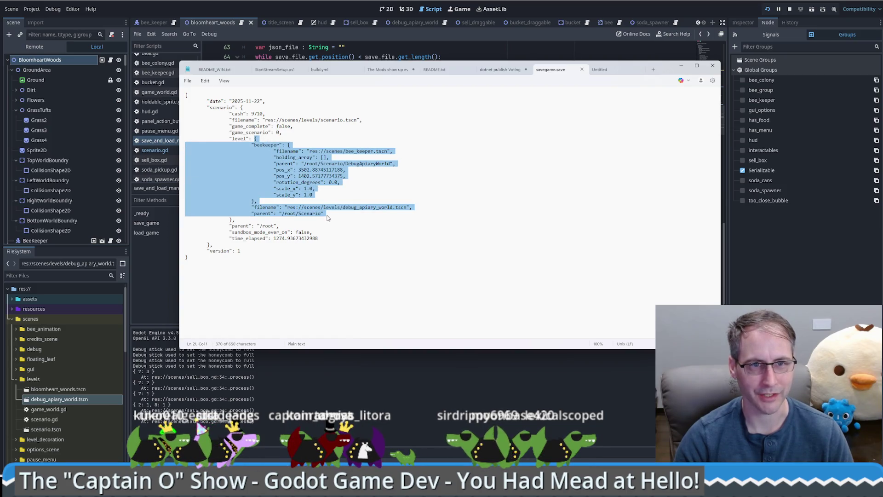
{"action": "left_click", "coordinate": [323, 213]}
{"action": "mouse_move", "coordinate": [286, 145]}
{"action": "left_mouse_down"}
{"action": "mouse_move", "coordinate": [188, 152]}
{"action": "mouse_move", "coordinate": [304, 208]}
{"action": "mouse_move", "coordinate": [185, 207]}
{"action": "left_mouse_up"}
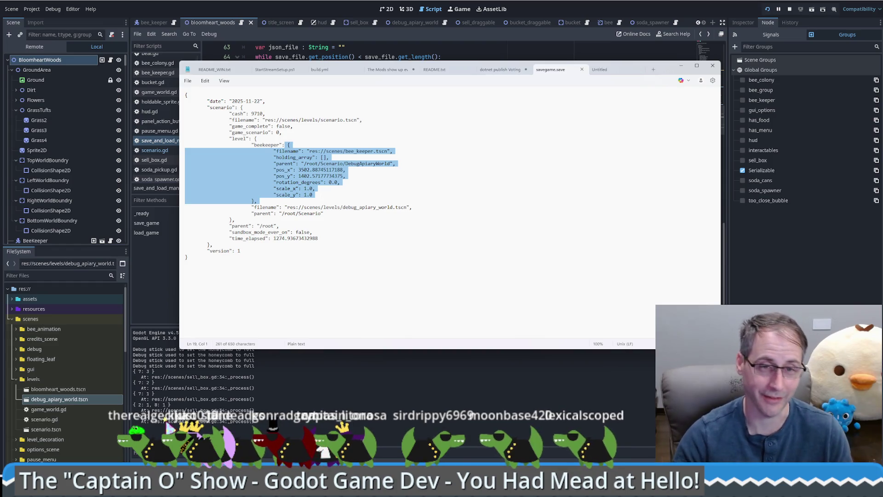
{"action": "left_click", "coordinate": [312, 194]}
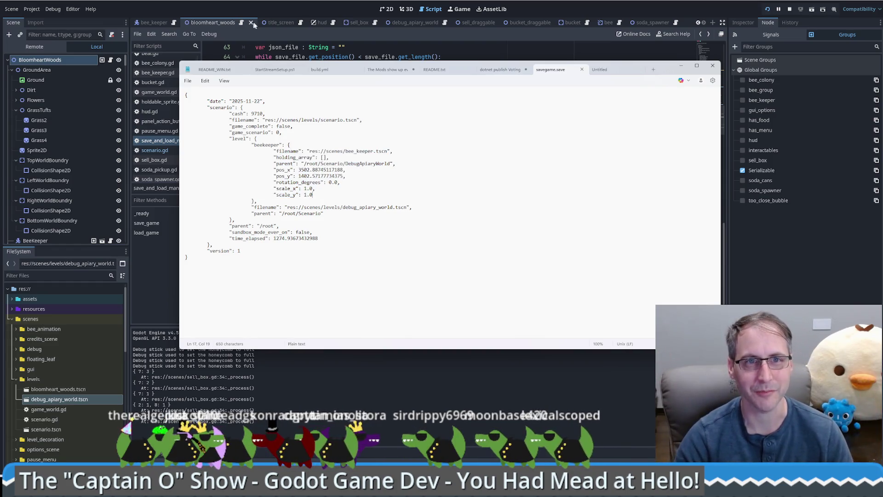
{"action": "left_click", "coordinate": [263, 2]}
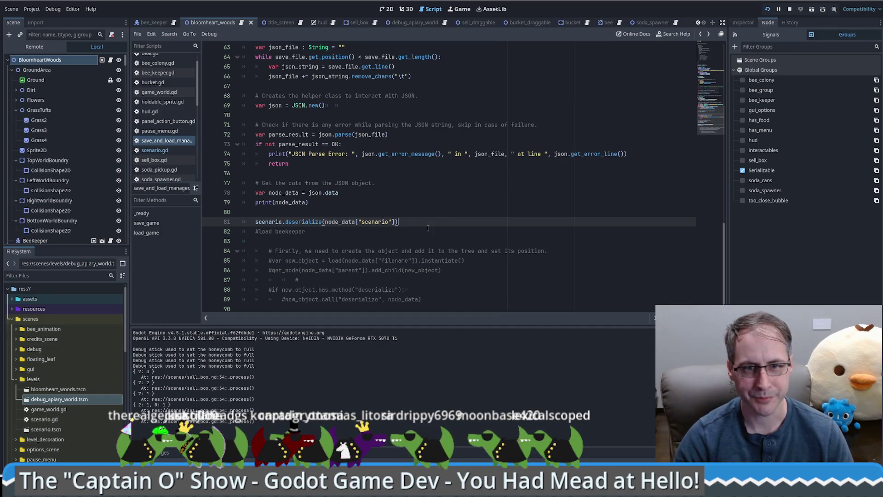
- Un-indent the commented object-loading block on lines 84–89
{"action": "scroll", "coordinate": [429, 229], "scroll_direction": "down", "scroll_amount": 1}
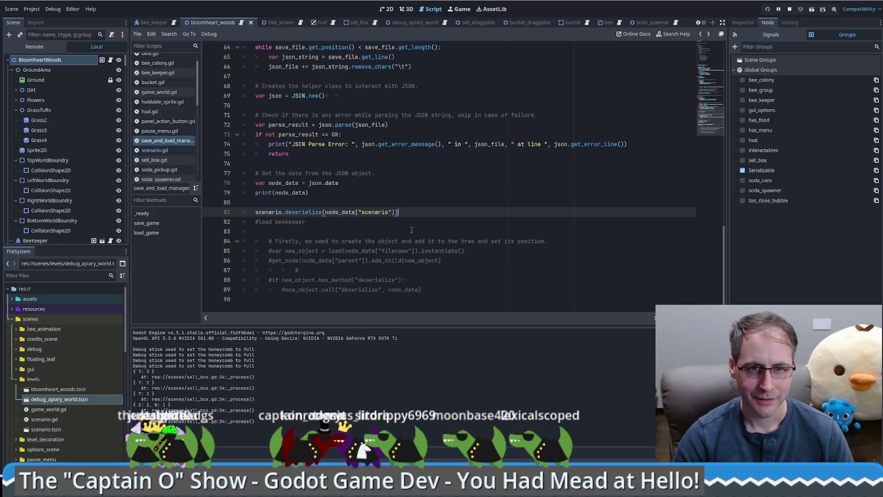
{"action": "left_click", "coordinate": [359, 279]}
{"action": "mouse_move", "coordinate": [421, 294]}
{"action": "left_mouse_down"}
{"action": "mouse_move", "coordinate": [400, 260]}
{"action": "mouse_move", "coordinate": [317, 260]}
{"action": "mouse_move", "coordinate": [256, 244]}
{"action": "mouse_move", "coordinate": [450, 287]}
{"action": "left_mouse_up"}
{"action": "left_click", "coordinate": [257, 234]}
{"action": "key", "text": "shift+Tab"}
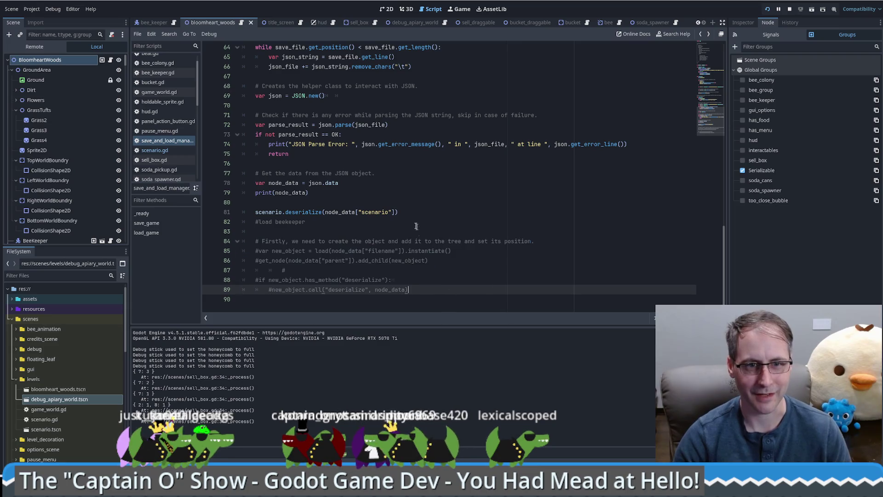
- Delete the #load beekeeper comment line and review the "version": 1 entry in save_game
{"action": "left_click", "coordinate": [447, 222]}
{"action": "key", "text": "shift+Up"}
{"action": "key", "text": "Delete"}
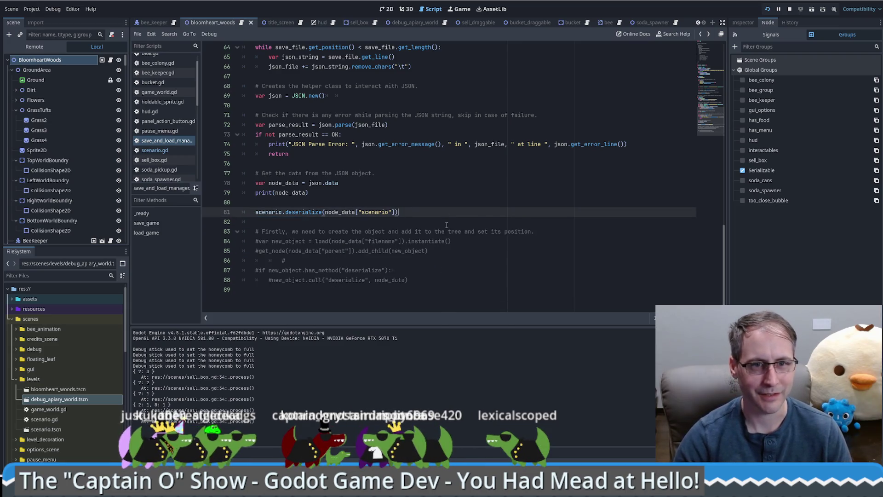
{"action": "scroll", "coordinate": [431, 222], "scroll_direction": "up", "scroll_amount": 2}
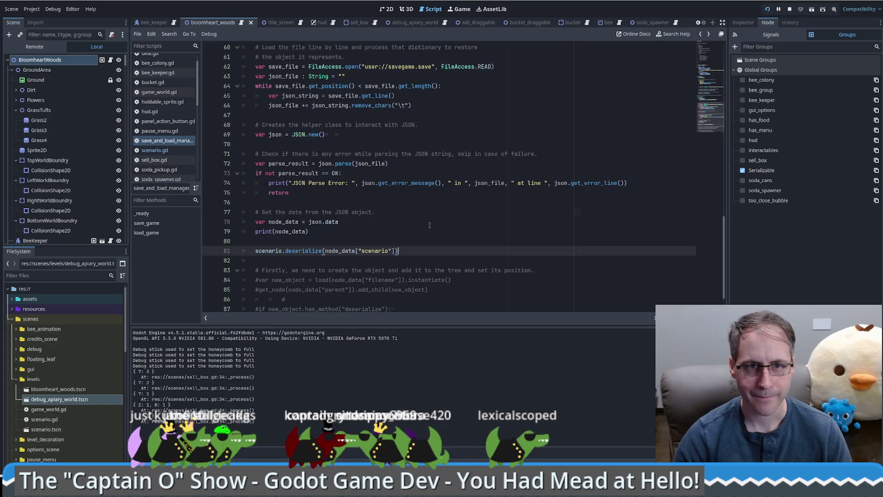
{"action": "scroll", "coordinate": [429, 225], "scroll_direction": "down", "scroll_amount": 1}
{"action": "scroll", "coordinate": [427, 228], "scroll_direction": "up", "scroll_amount": 10}
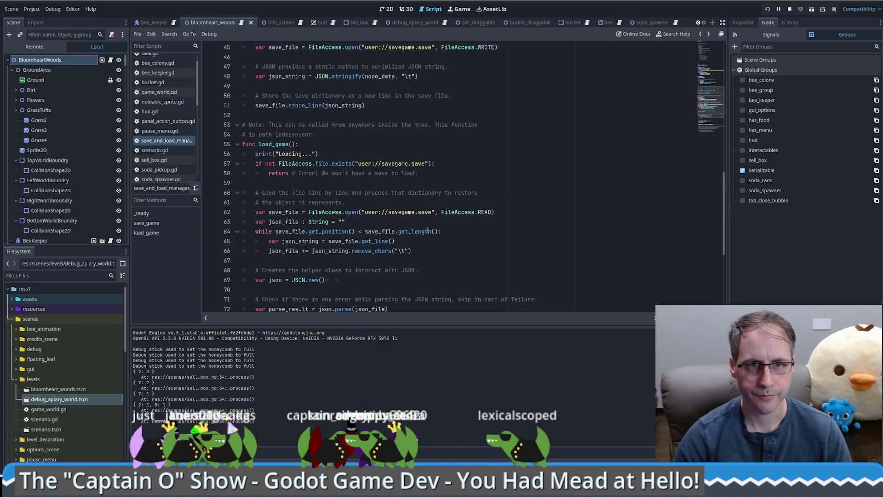
{"action": "scroll", "coordinate": [423, 235], "scroll_direction": "down", "scroll_amount": 5}
{"action": "scroll", "coordinate": [423, 236], "scroll_direction": "down", "scroll_amount": 5}
{"action": "scroll", "coordinate": [426, 249], "scroll_direction": "up", "scroll_amount": 14}
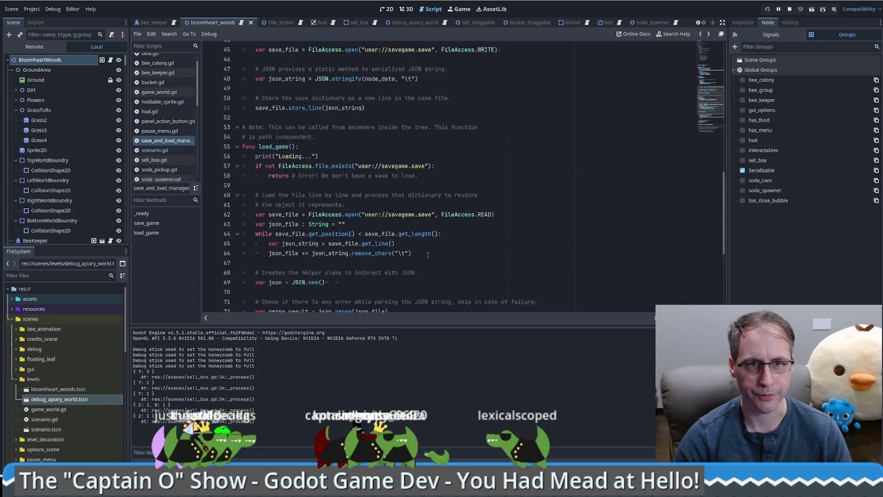
{"action": "left_click_drag", "start_coordinate": [269, 231], "coordinate": [318, 232]}
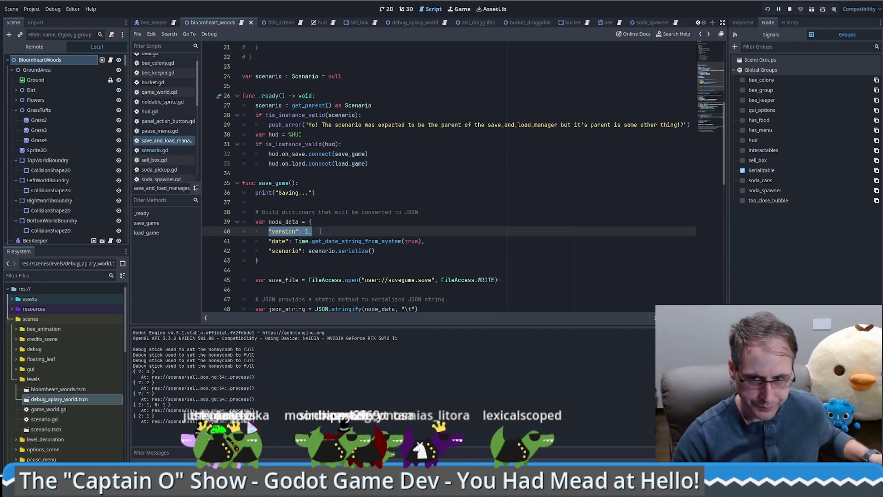
- Review load_game's parse-error handling, then jump from line 81's deserialize to scenario.gd
{"action": "left_click", "coordinate": [325, 234]}
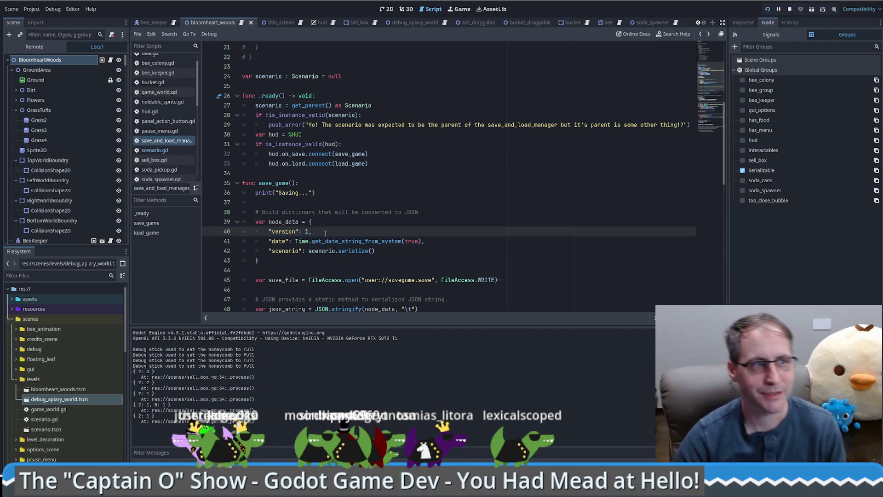
{"action": "scroll", "coordinate": [335, 237], "scroll_direction": "down", "scroll_amount": 2}
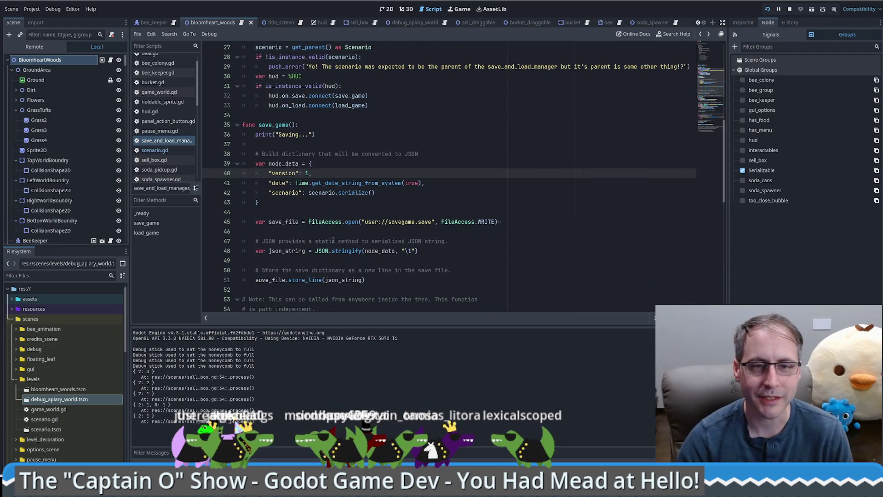
{"action": "scroll", "coordinate": [333, 240], "scroll_direction": "down", "scroll_amount": 3}
{"action": "scroll", "coordinate": [453, 307], "scroll_direction": "down", "scroll_amount": 6}
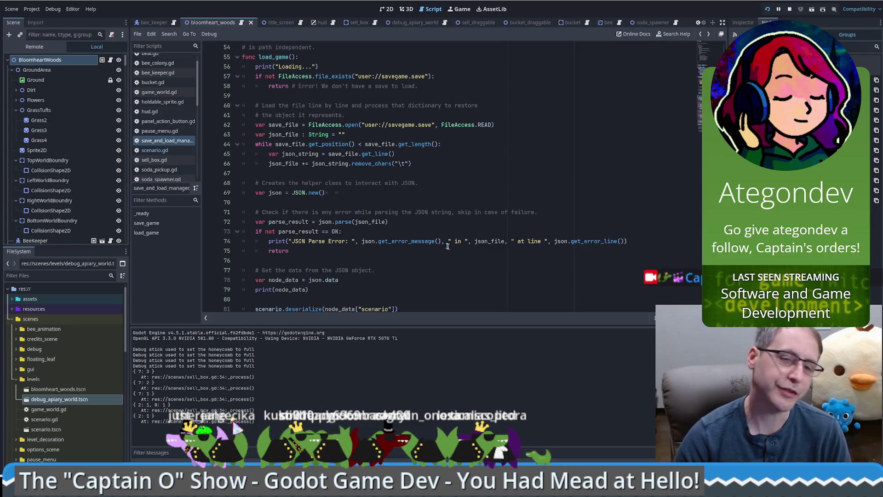
{"action": "left_click", "coordinate": [414, 250]}
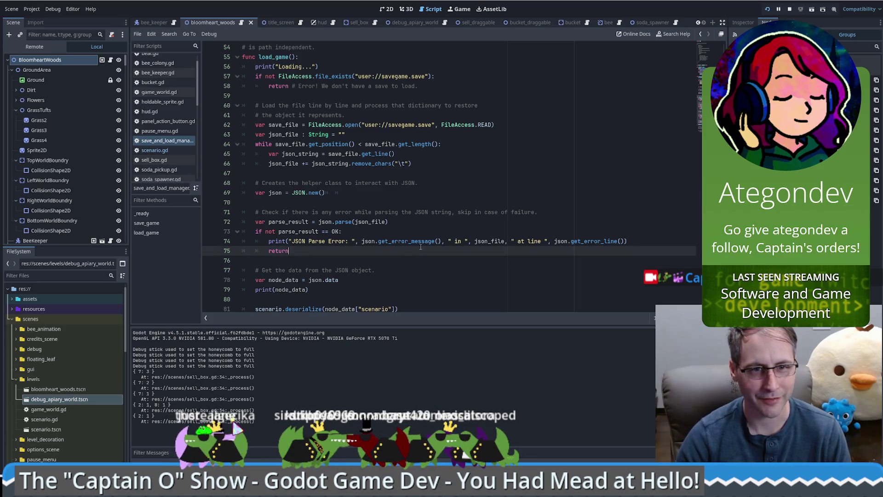
{"action": "scroll", "coordinate": [412, 234], "scroll_direction": "down", "scroll_amount": 1}
{"action": "scroll", "coordinate": [404, 231], "scroll_direction": "down", "scroll_amount": 2}
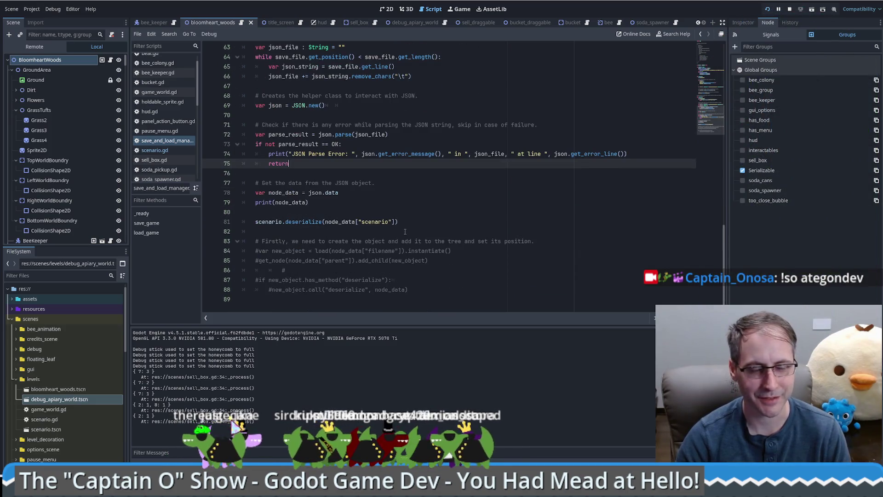
{"action": "left_click", "coordinate": [407, 202]}
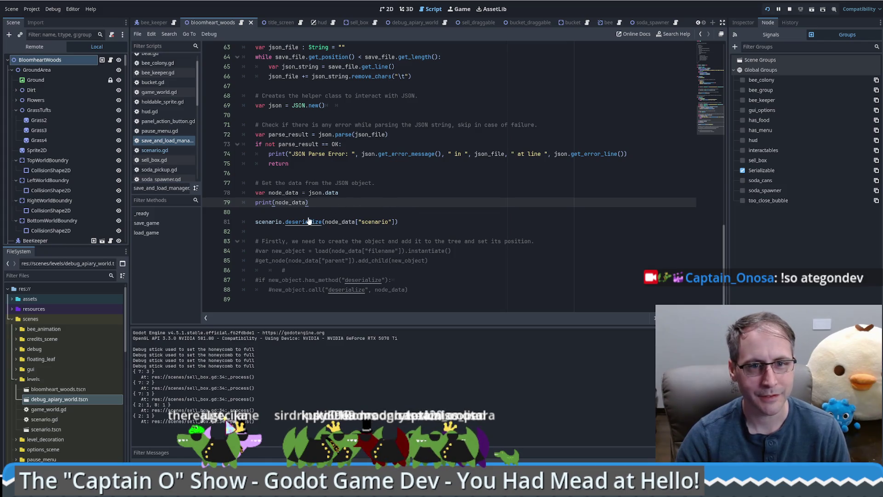
{"action": "left_click", "coordinate": [303, 222], "text": "ctrl"}
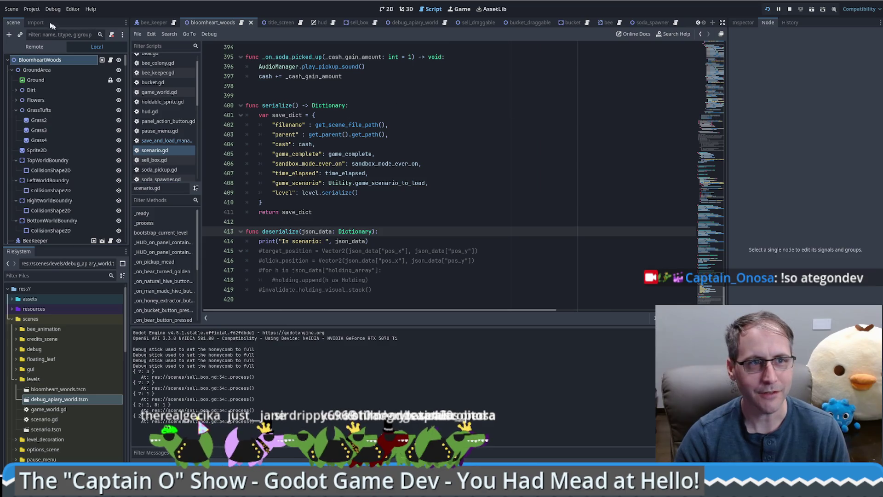
- Load the save in the running game and locate the failing deserialize call on line 81
{"action": "left_click", "coordinate": [12, 10]}
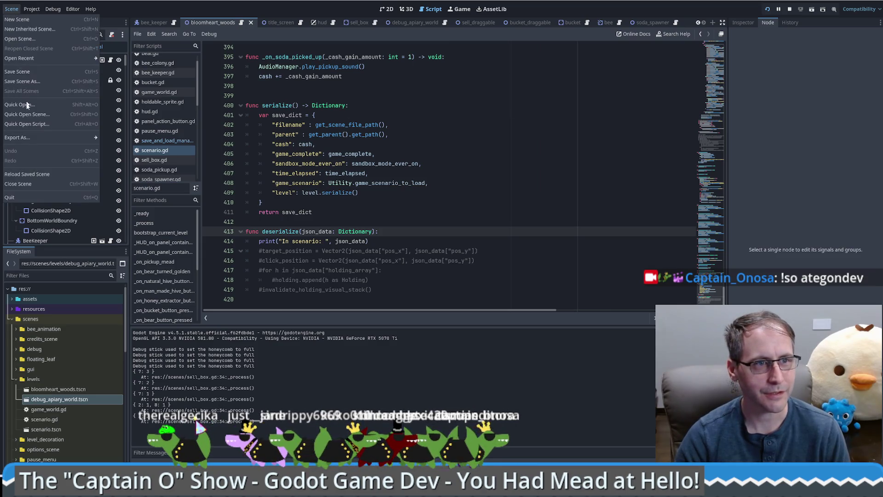
{"action": "left_click_drag", "start_coordinate": [418, 163], "coordinate": [368, 241]}
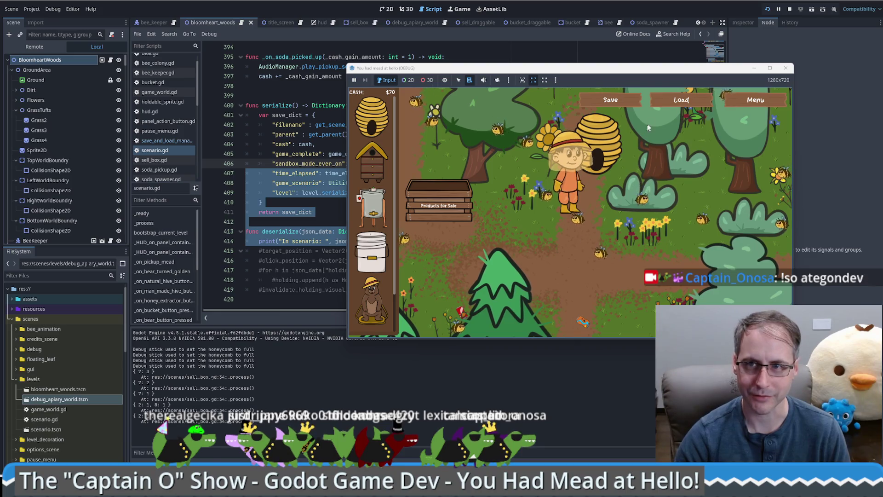
{"action": "left_click", "coordinate": [680, 102]}
{"action": "left_click", "coordinate": [435, 227]}
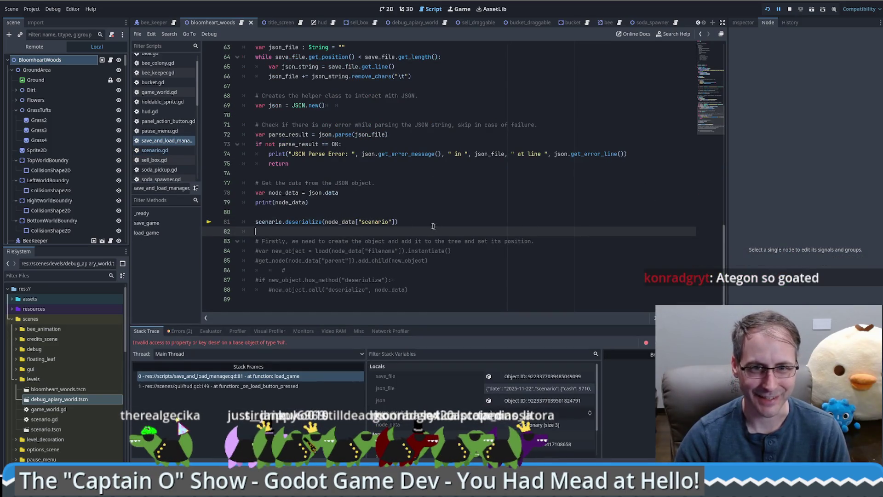
{"action": "left_click", "coordinate": [341, 222]}
- Inspect node_data in the debugger, widen the script list, and rerun the game with F5
{"action": "left_click", "coordinate": [286, 193]}
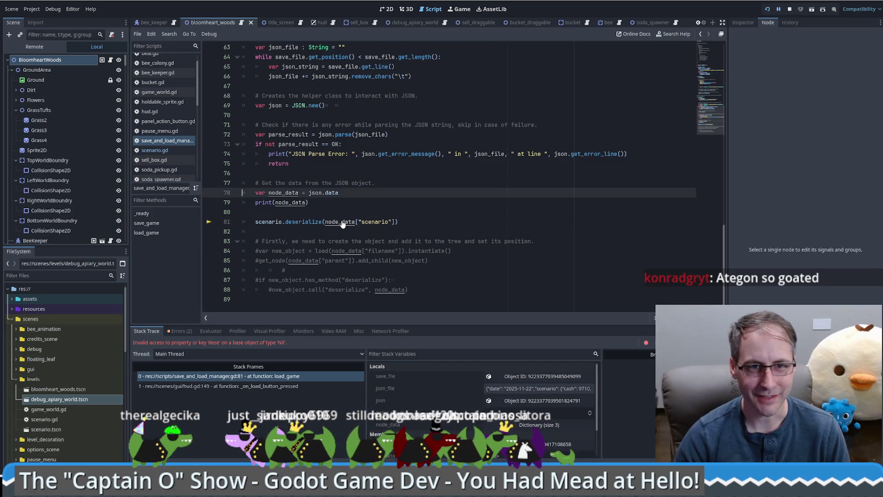
{"action": "mouse_move", "coordinate": [286, 193]}
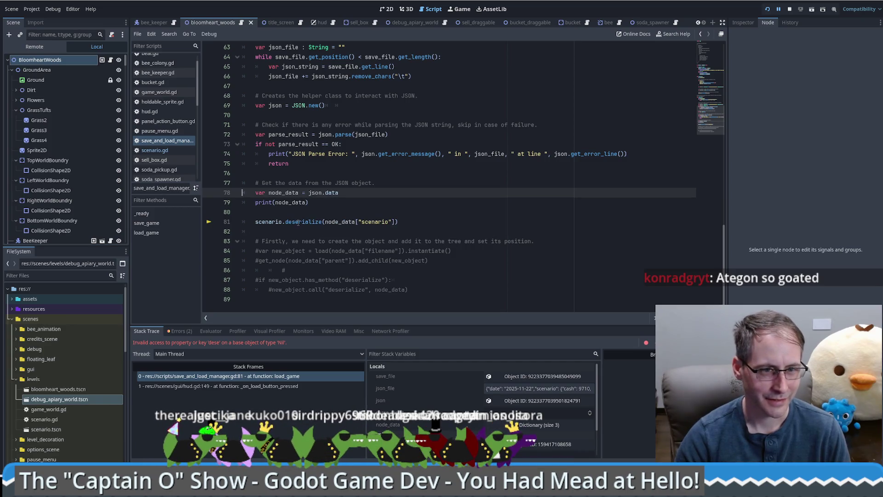
{"action": "left_click", "coordinate": [314, 211]}
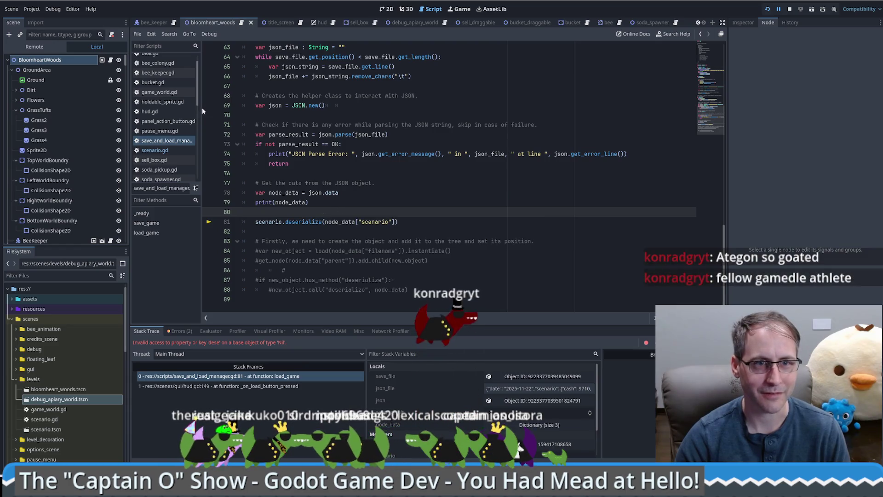
{"action": "left_click_drag", "start_coordinate": [201, 182], "coordinate": [247, 183]}
{"action": "key", "text": "F5"}
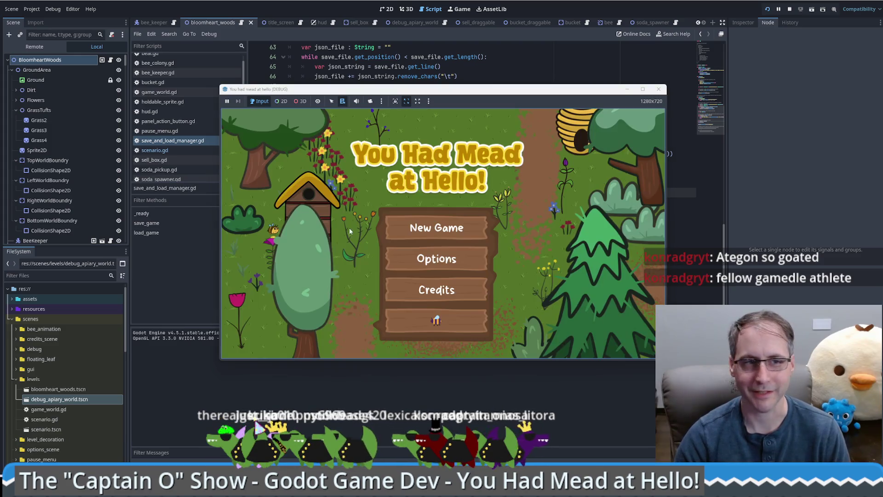
- Mute the game, start a New Game, walk down, load the save, and return to the editor
{"action": "left_click", "coordinate": [357, 102]}
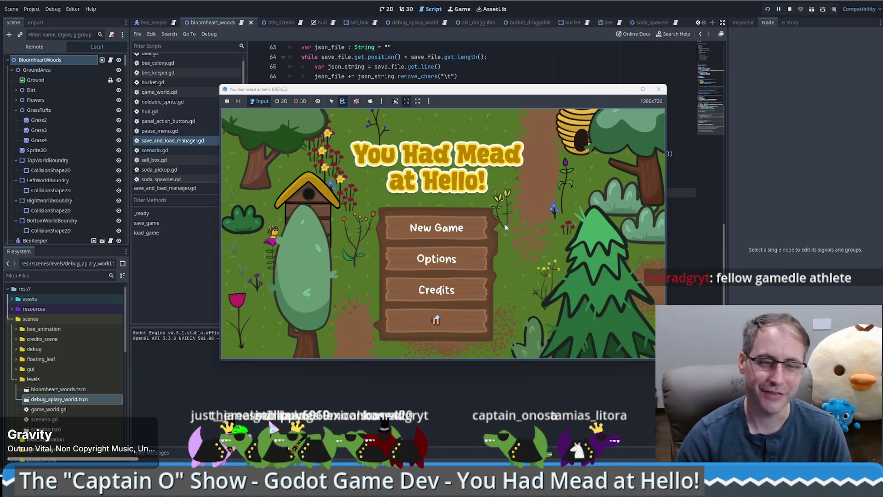
{"action": "left_click", "coordinate": [459, 235]}
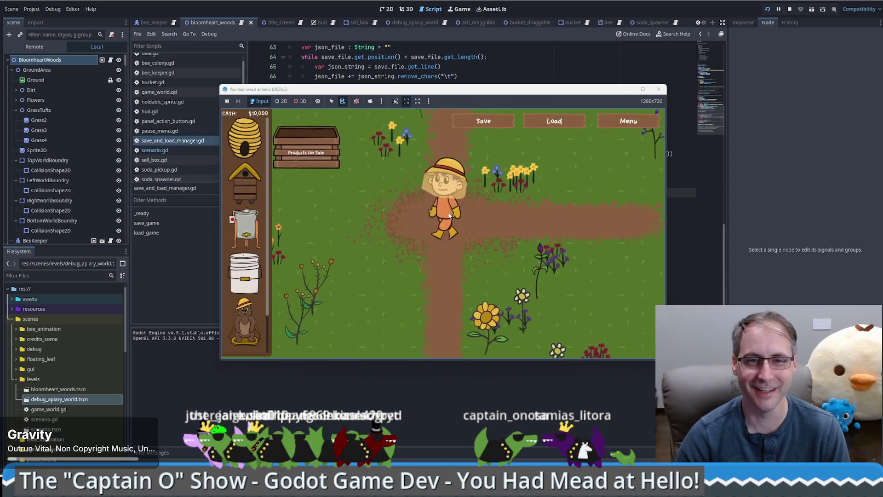
{"action": "key", "text": "Down"}
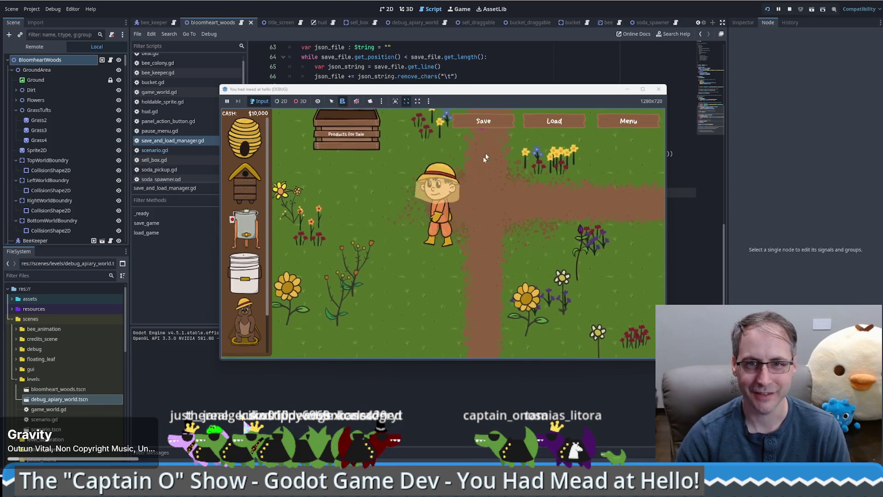
{"action": "left_click", "coordinate": [554, 121]}
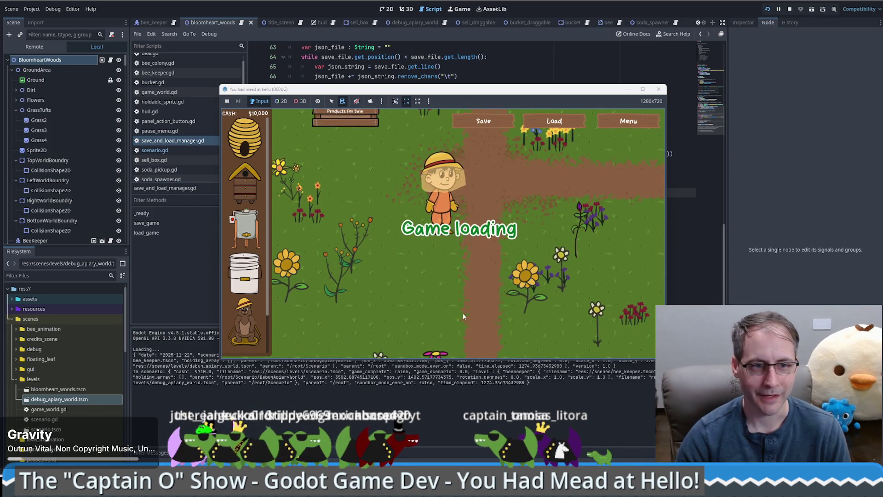
{"action": "left_click", "coordinate": [392, 385]}
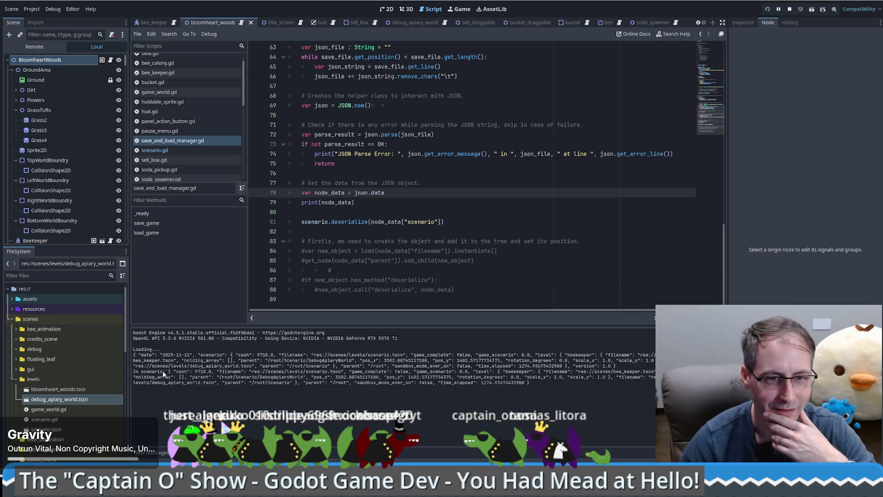
- Select the printed scenario data in Output, then jump to scenario.gd's deserialize print line
{"action": "mouse_move", "coordinate": [168, 371]}
{"action": "left_mouse_down"}
{"action": "mouse_move", "coordinate": [598, 372]}
{"action": "mouse_move", "coordinate": [532, 382]}
{"action": "left_mouse_up"}
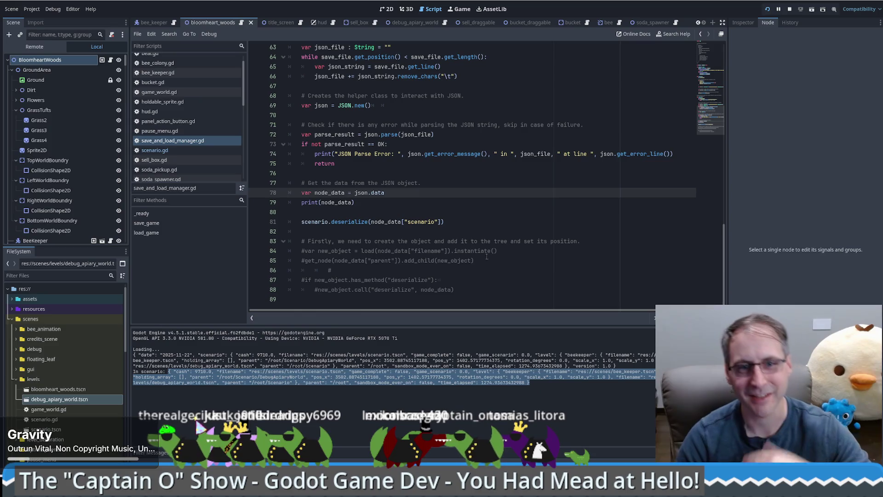
{"action": "left_click", "coordinate": [413, 206]}
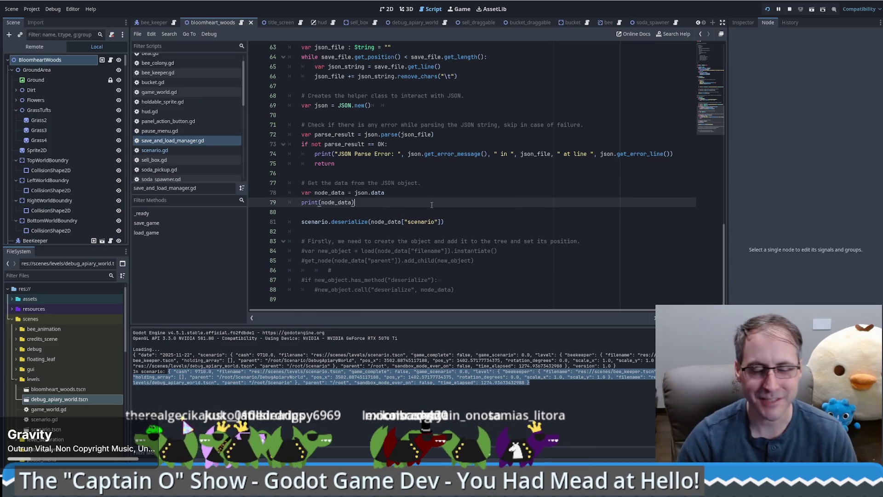
{"action": "left_click", "coordinate": [356, 223], "text": "ctrl"}
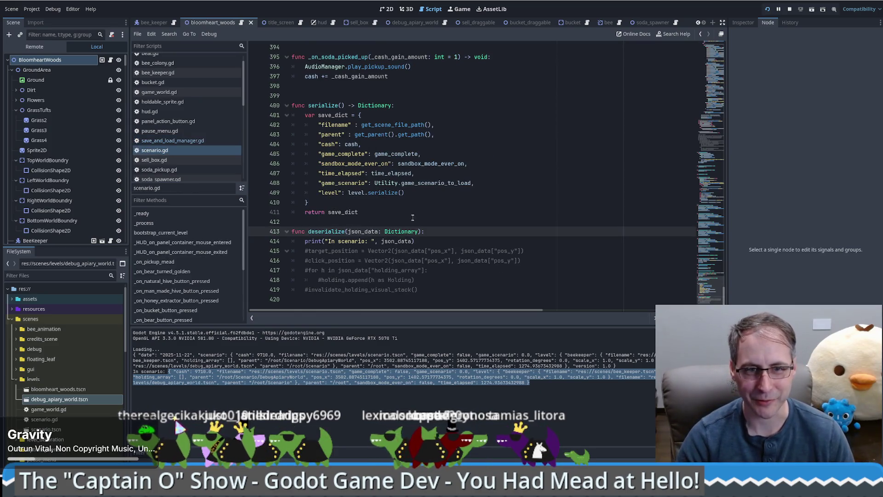
{"action": "left_click", "coordinate": [431, 242]}
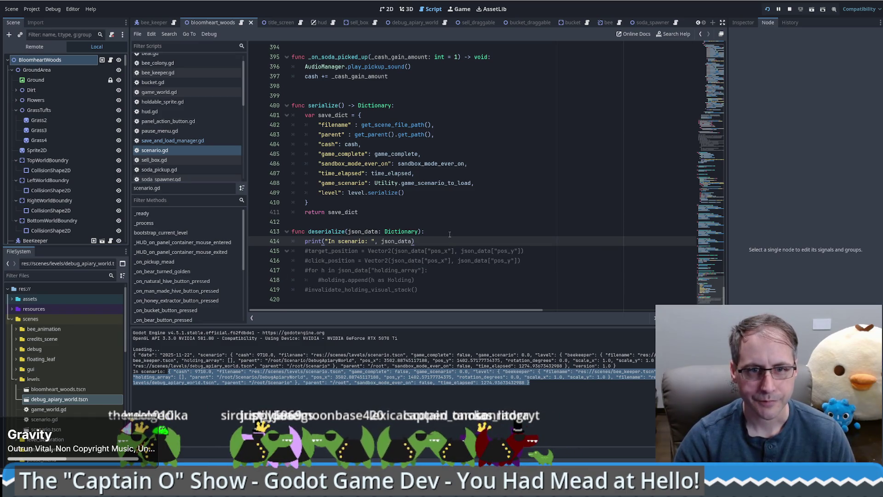
- Add a cash = json_data assignment below the print in deserialize
{"action": "key", "text": "Return"}
{"action": "type", "text": "ca"}
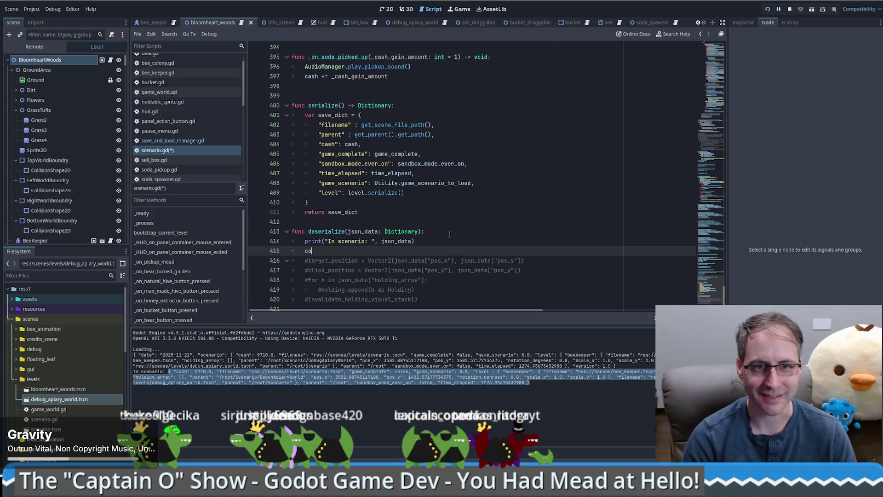
{"action": "type", "text": "sh = json_data[\"cash"}
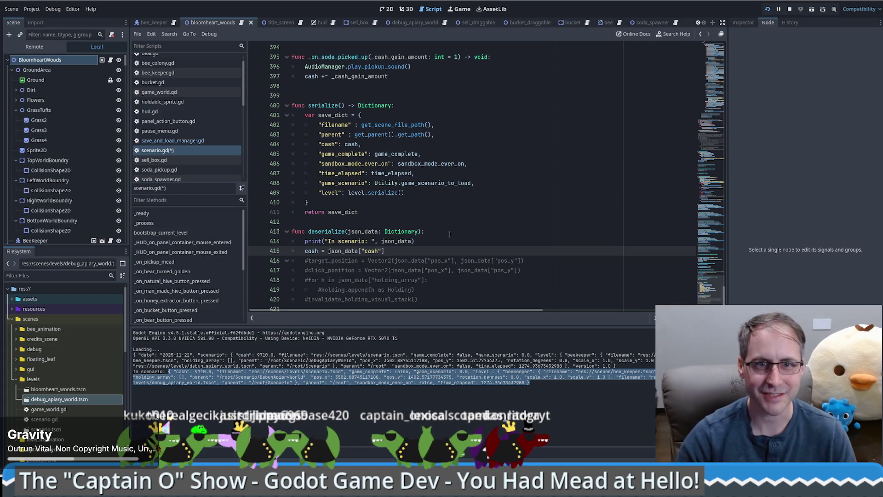
{"action": "left_click_drag", "start_coordinate": [321, 144], "coordinate": [345, 144]}
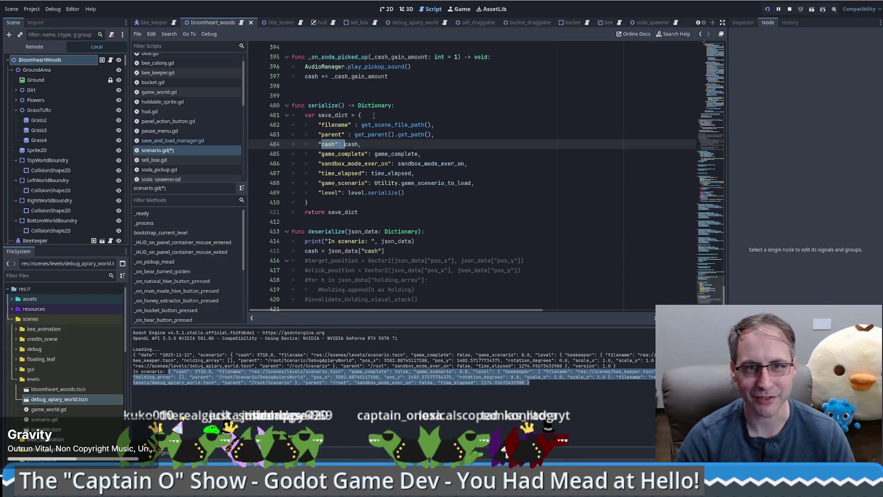
{"action": "left_click", "coordinate": [382, 145]}
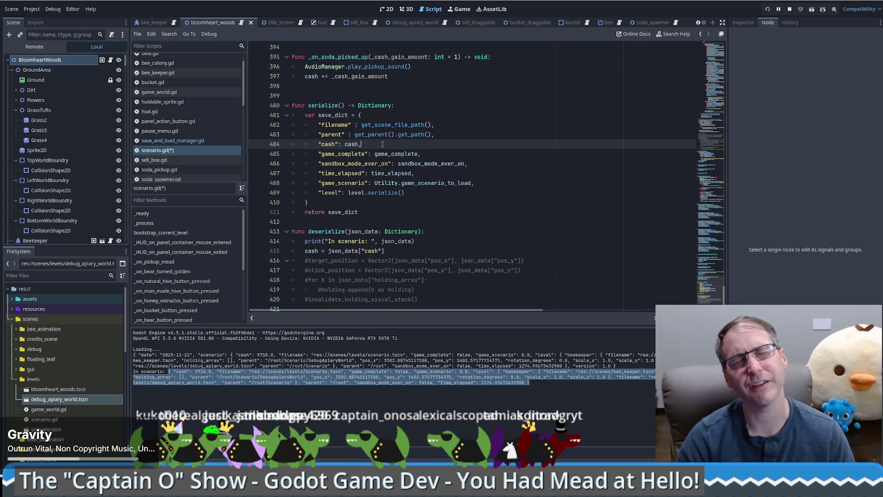
{"action": "left_click", "coordinate": [397, 251]}
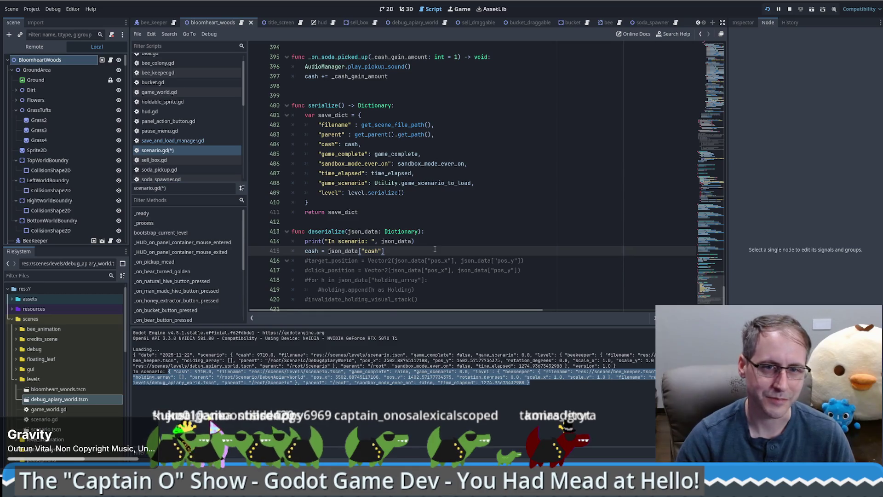
- Add game_complete = json_data["game_complete"] below the cash line
{"action": "key", "text": "Return"}
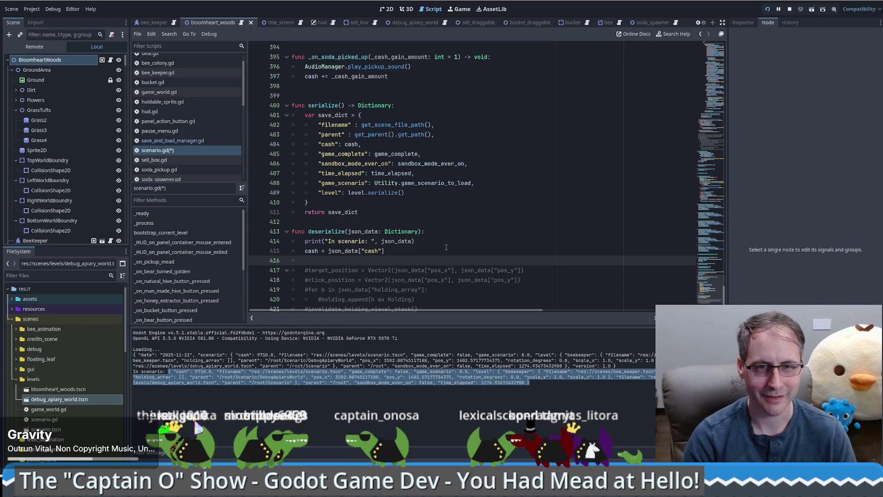
{"action": "type", "text": "game"}
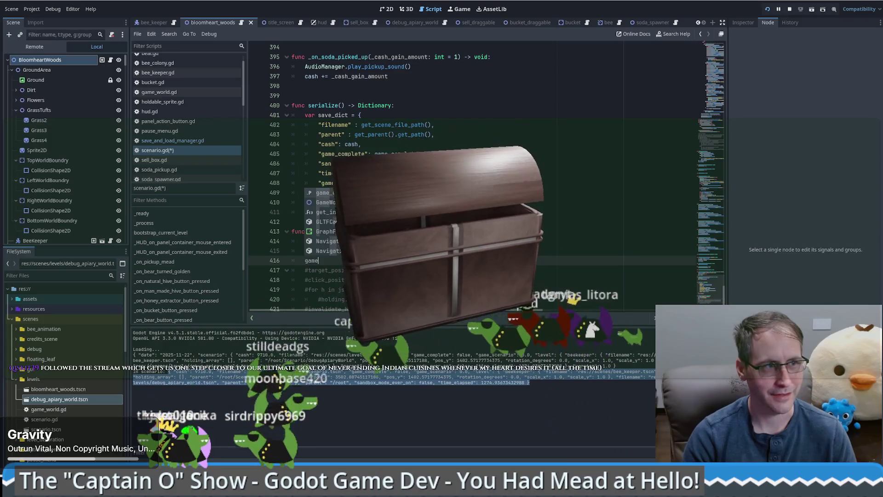
{"action": "type", "text": "_complete ="}
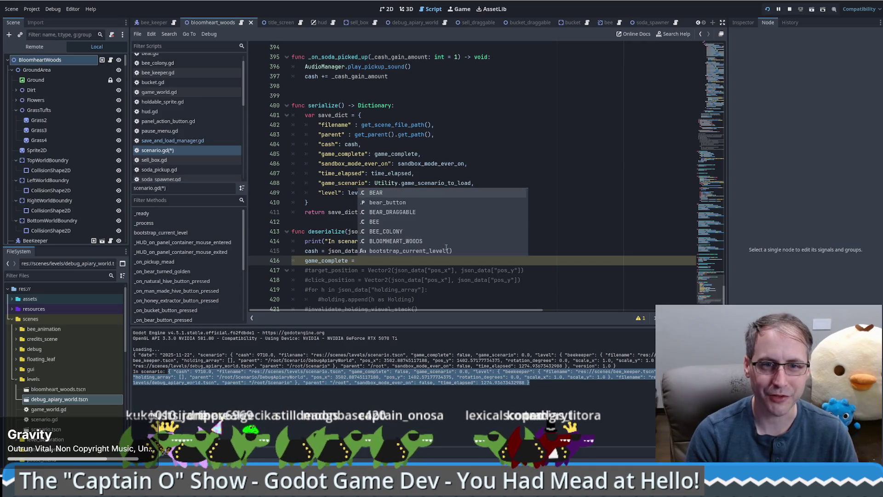
{"action": "key", "text": "Escape"}
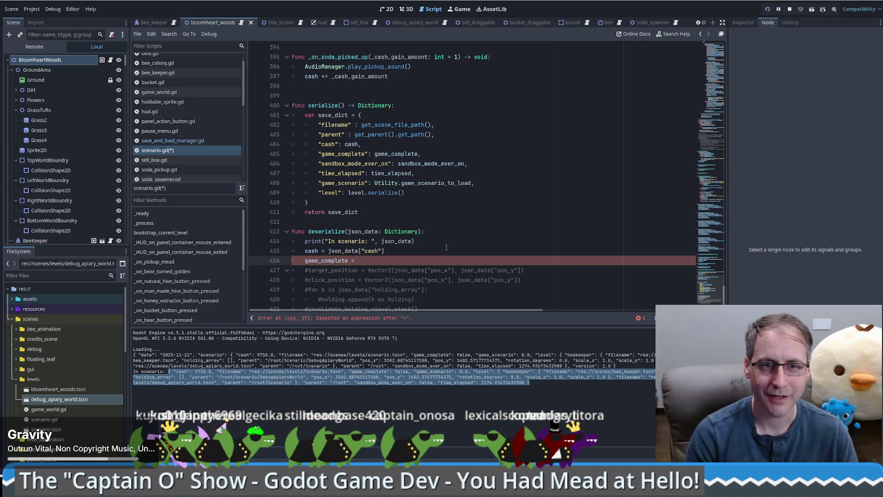
{"action": "type", "text": " json_data"}
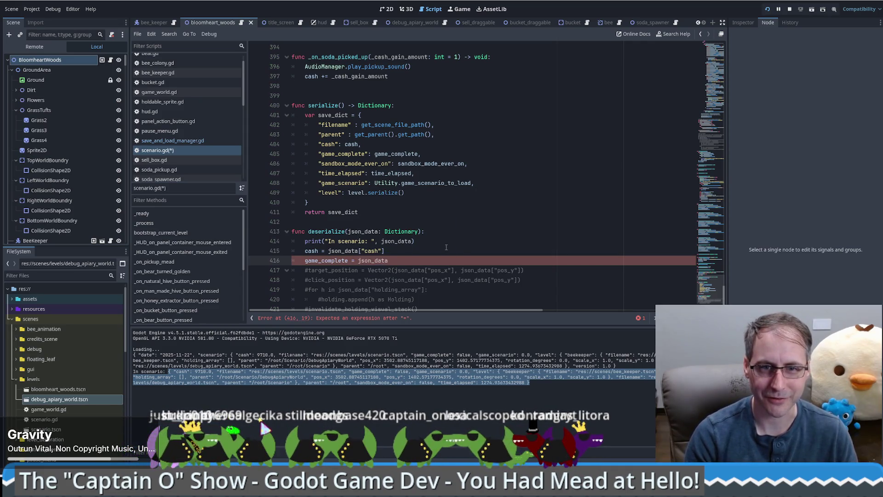
{"action": "type", "text": "[\""}
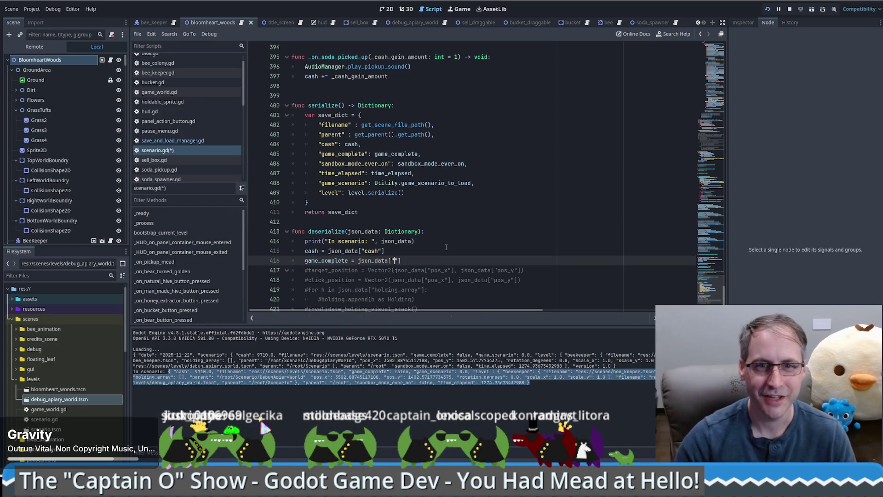
{"action": "double_click", "coordinate": [358, 164]}
{"action": "double_click", "coordinate": [352, 154]}
{"action": "key", "text": "ctrl+c"}
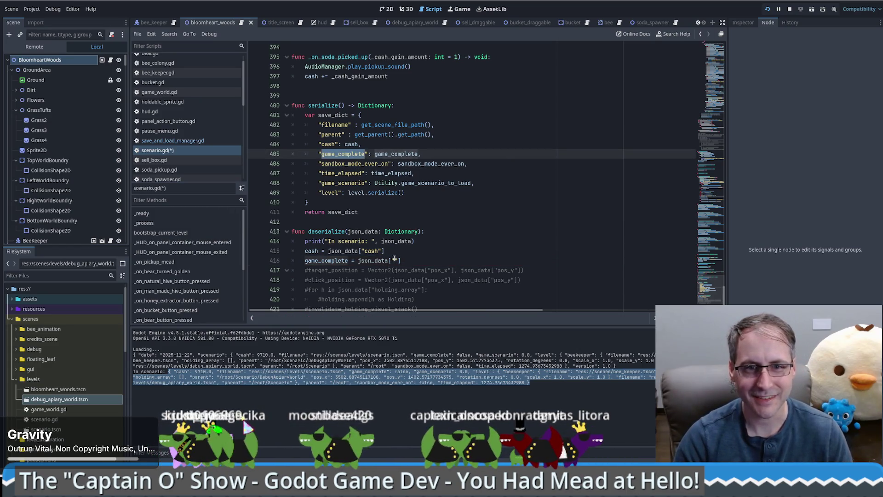
{"action": "left_click", "coordinate": [394, 260]}
{"action": "key", "text": "ctrl+v"}
{"action": "left_click", "coordinate": [454, 261]}
{"action": "key", "text": "ctrl+shift+d"}
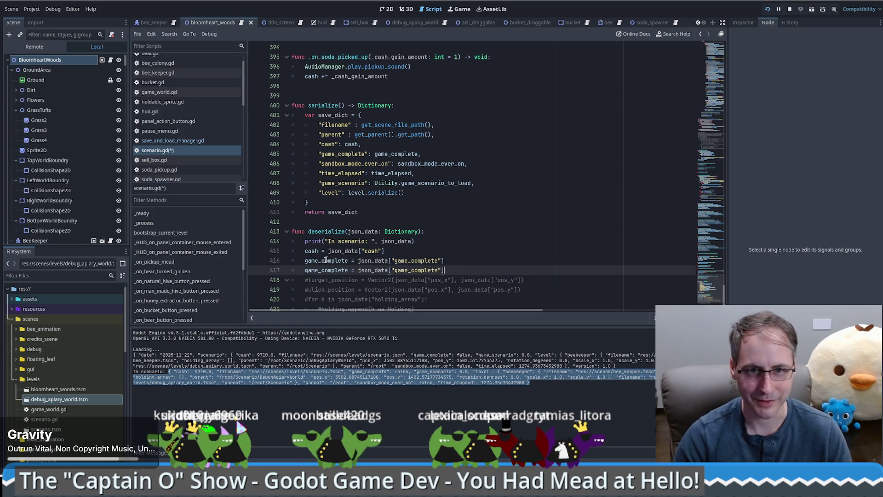
- Turn the duplicated line into sandbox_mode_ever_on = json_data["sandbox_mode_ever_on"]
{"action": "double_click", "coordinate": [345, 163]}
{"action": "key", "text": "ctrl+c"}
{"action": "double_click", "coordinate": [327, 270]}
{"action": "key", "text": "ctrl+d"}
{"action": "key", "text": "ctrl+v"}
{"action": "left_click", "coordinate": [508, 270]}
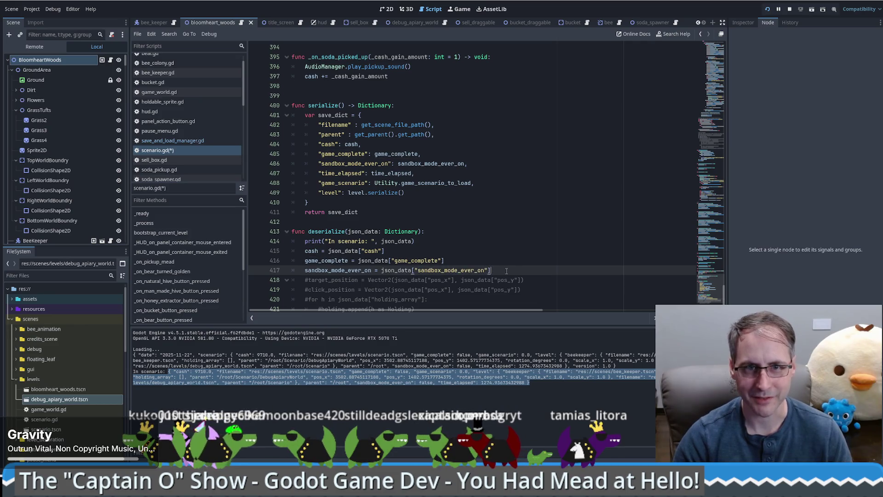
- Add time_elapsed = json_data["time_elapsed"], then select the game_scenario key in serialize
{"action": "left_click", "coordinate": [346, 175]}
{"action": "left_click", "coordinate": [518, 264]}
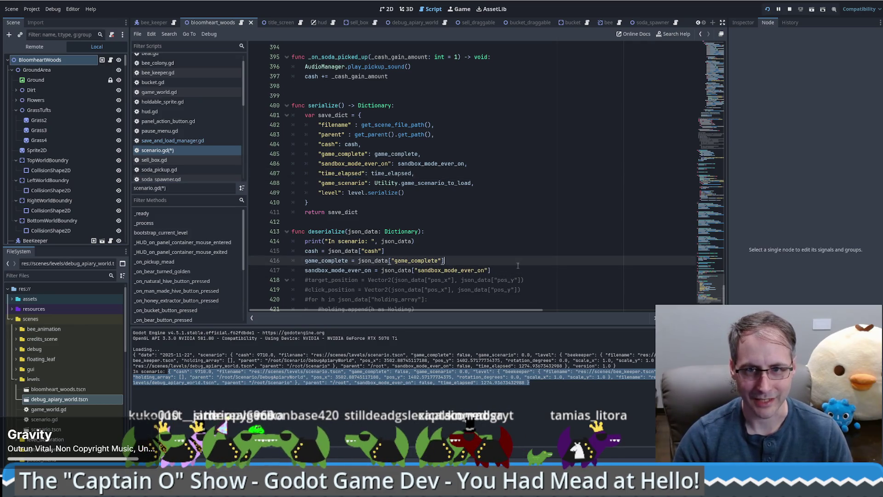
{"action": "left_click", "coordinate": [518, 265]}
{"action": "key", "text": "Return"}
{"action": "type", "text": "time_elapsed ="}
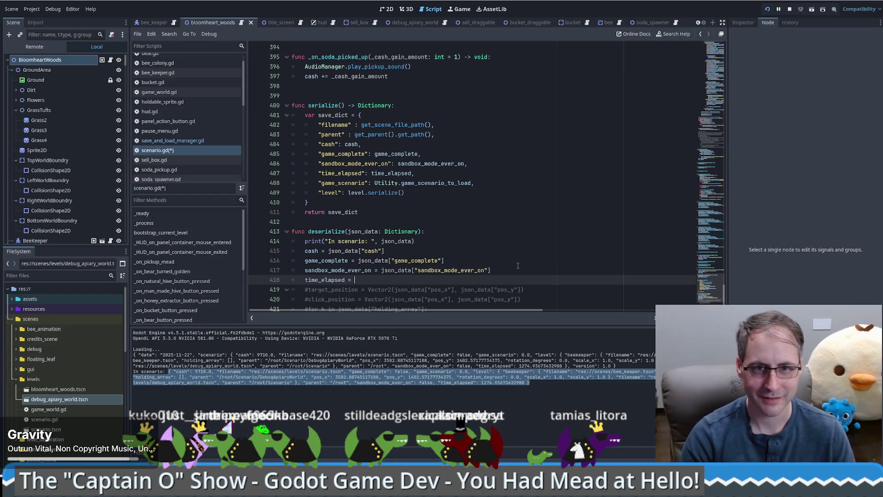
{"action": "left_click_drag", "start_coordinate": [490, 270], "coordinate": [376, 270]}
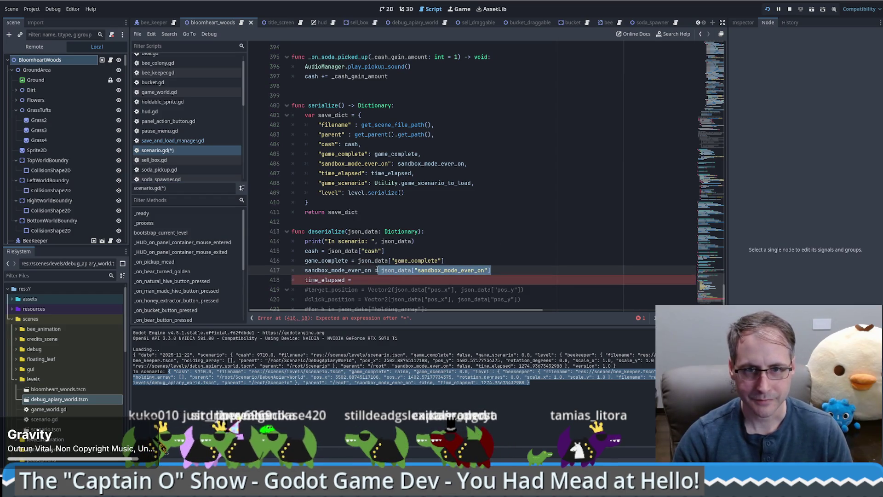
{"action": "key", "text": "ctrl+c"}
{"action": "left_click", "coordinate": [352, 280]}
{"action": "key", "text": "ctrl+v"}
{"action": "double_click", "coordinate": [415, 280]}
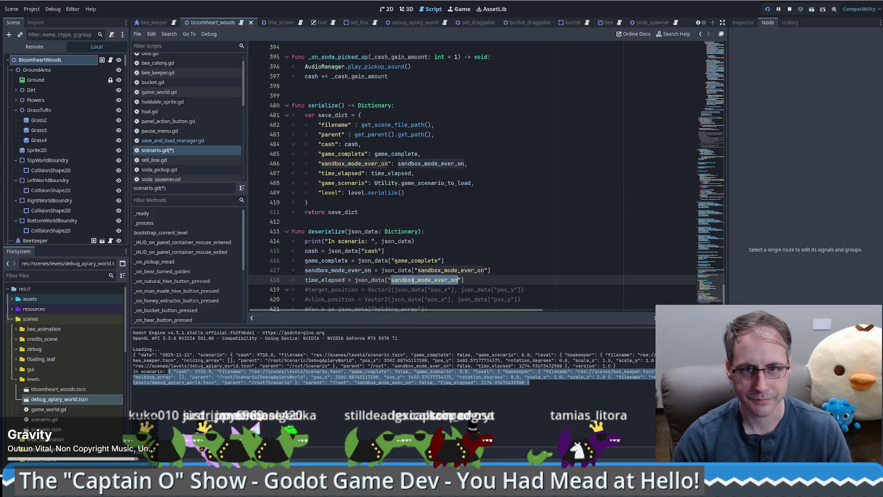
{"action": "double_click", "coordinate": [346, 173]}
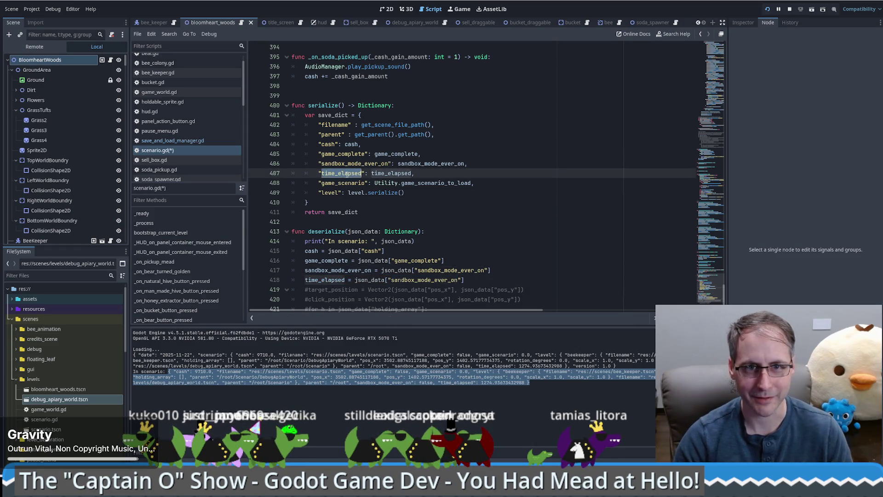
{"action": "key", "text": "ctrl+c"}
{"action": "double_click", "coordinate": [436, 280]}
{"action": "key", "text": "ctrl+v"}
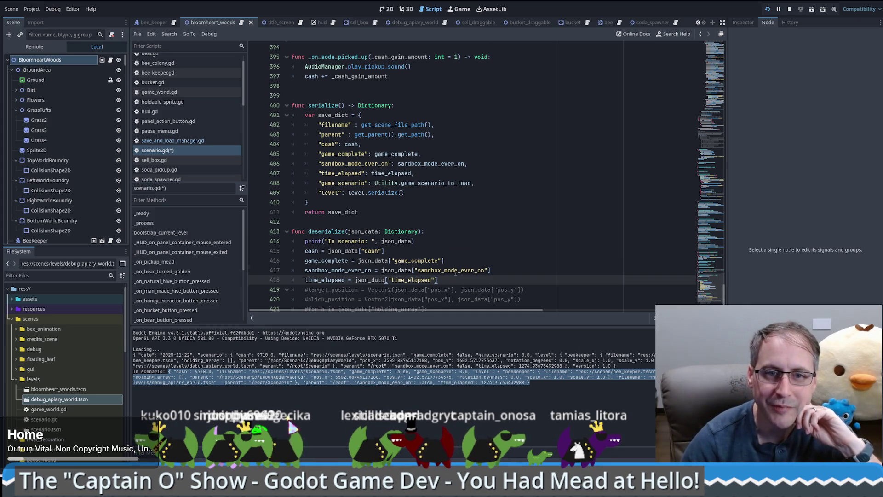
{"action": "scroll", "coordinate": [456, 272], "scroll_direction": "down", "scroll_amount": 1}
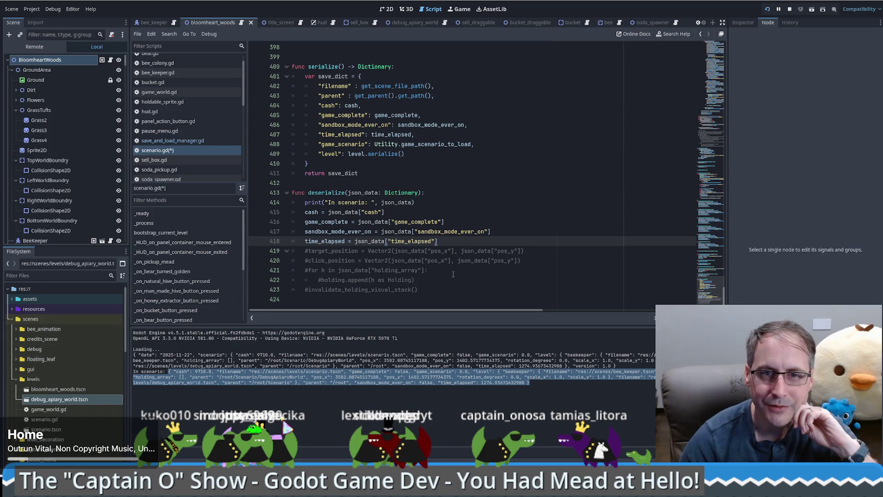
{"action": "double_click", "coordinate": [343, 144]}
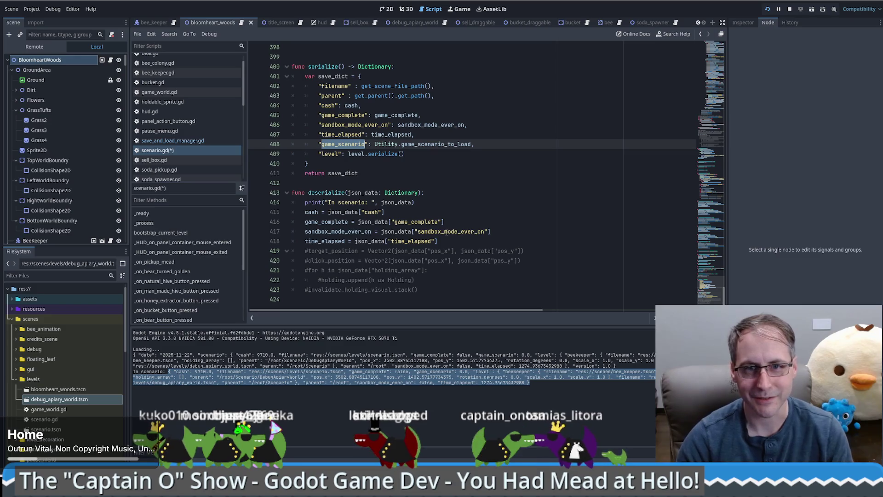
- Delete the unfinished game_scenario line from deserialize() in scenario.gd
{"action": "left_click", "coordinate": [457, 244]}
{"action": "type", "text": "game_scenario"}
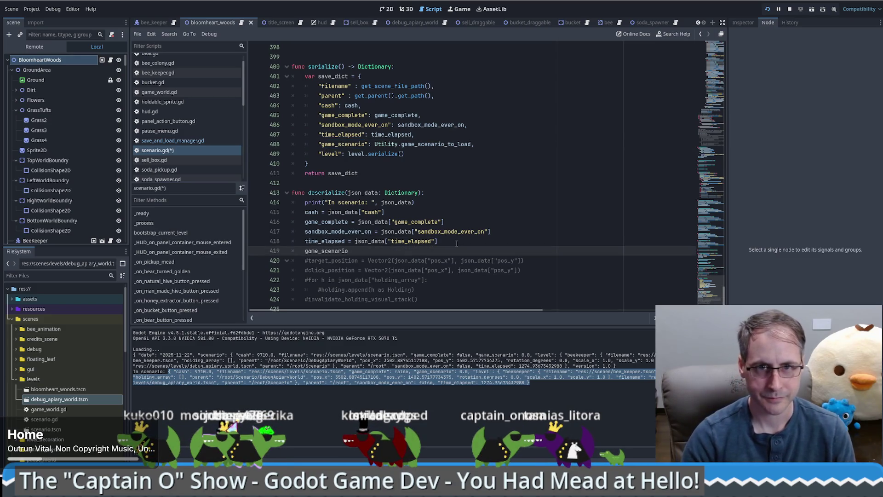
{"action": "left_click_drag", "start_coordinate": [375, 144], "coordinate": [471, 145]}
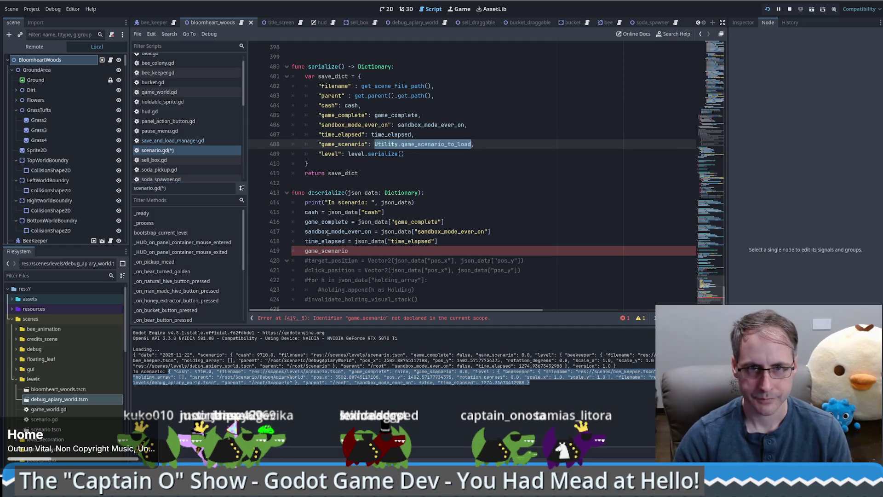
{"action": "left_click", "coordinate": [459, 242]}
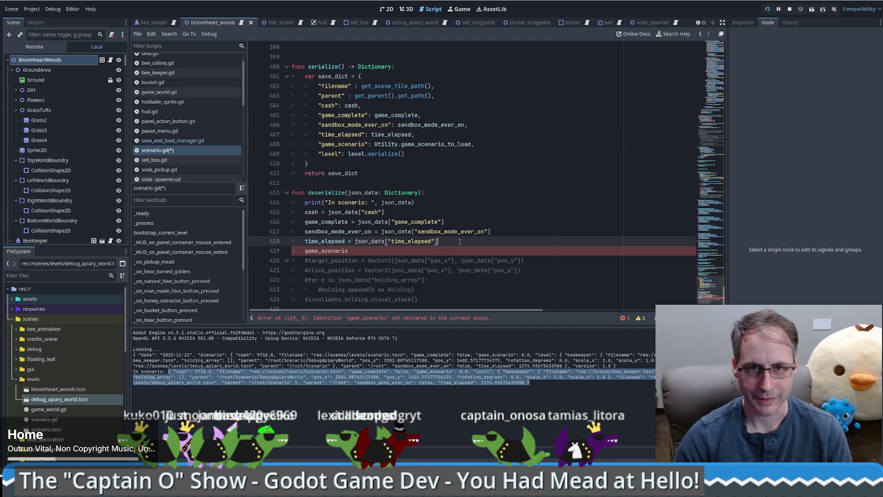
{"action": "left_click_drag", "start_coordinate": [453, 244], "coordinate": [453, 249]}
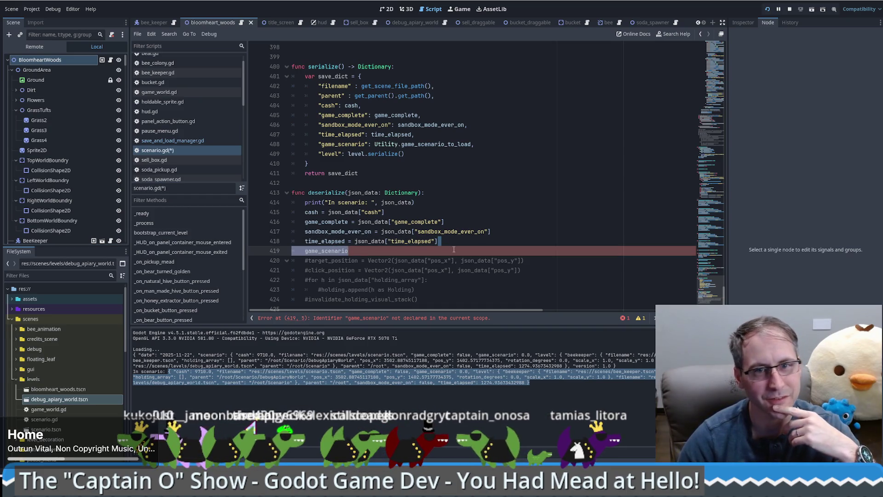
{"action": "key", "text": "BackSpace"}
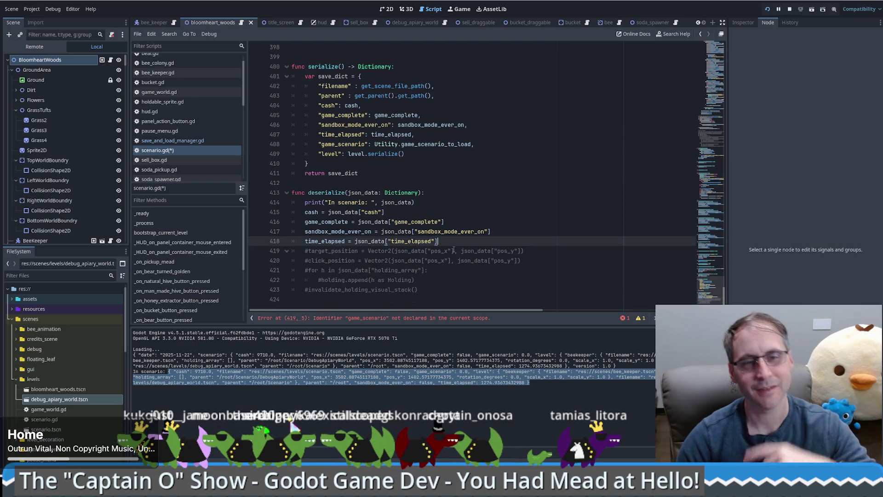
- Remove the "game_scenario" entry from the serialize() dictionary
{"action": "left_click_drag", "start_coordinate": [490, 135], "coordinate": [489, 146]}
{"action": "key", "text": "BackSpace"}
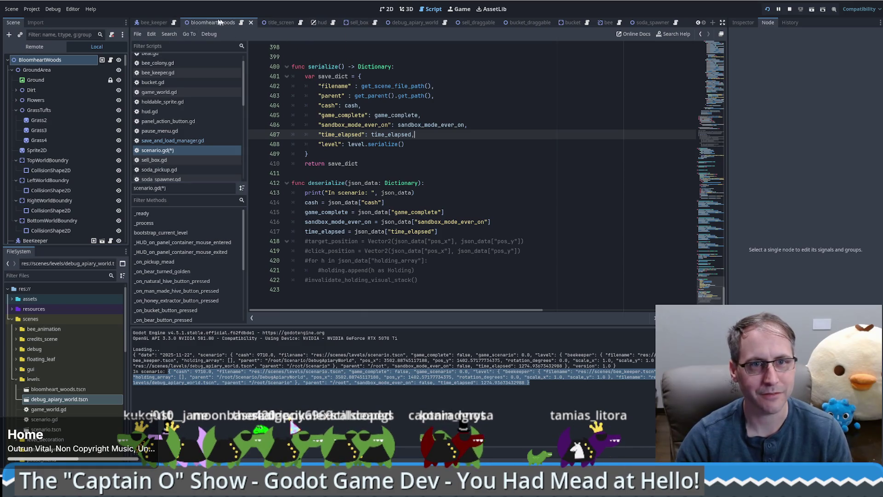
{"action": "left_click", "coordinate": [177, 140]}
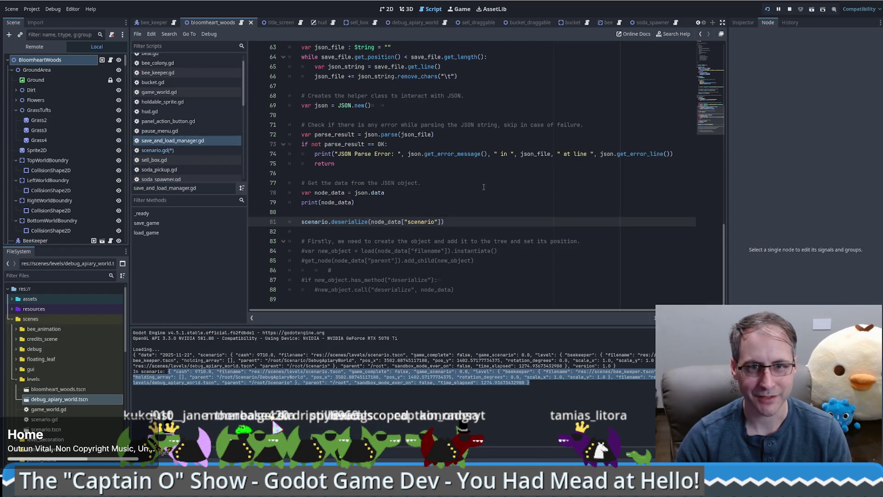
- Add a new node_data entry below scenario.serialize() and put a comma after that line
{"action": "scroll", "coordinate": [483, 187], "scroll_direction": "up", "scroll_amount": 8}
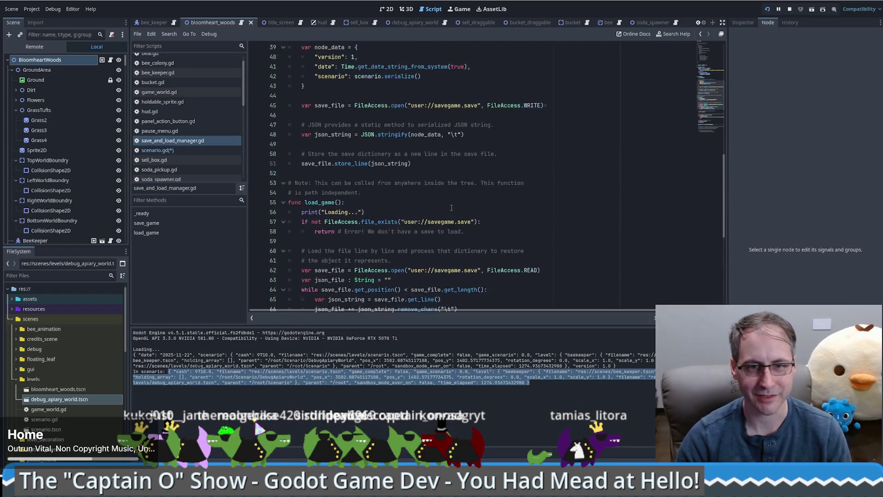
{"action": "scroll", "coordinate": [451, 208], "scroll_direction": "up", "scroll_amount": 4}
{"action": "left_click", "coordinate": [451, 194]}
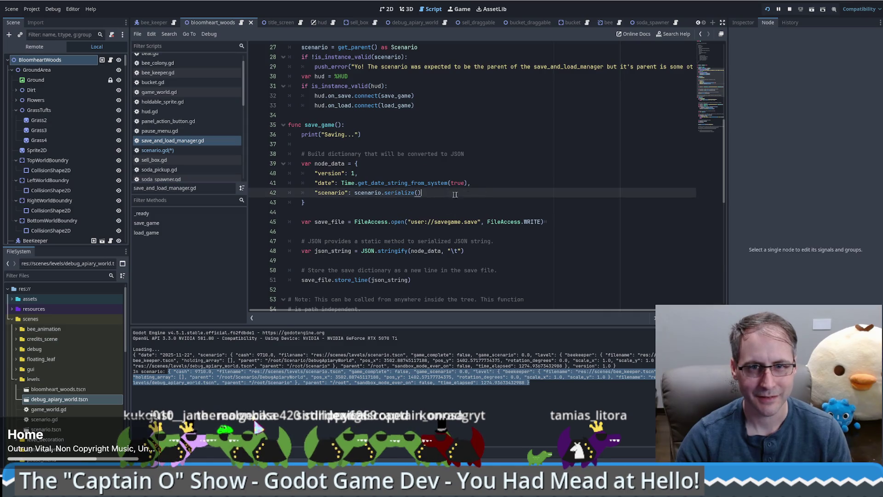
{"action": "key", "text": "Return"}
{"action": "type", "text": "\"utility_\""}
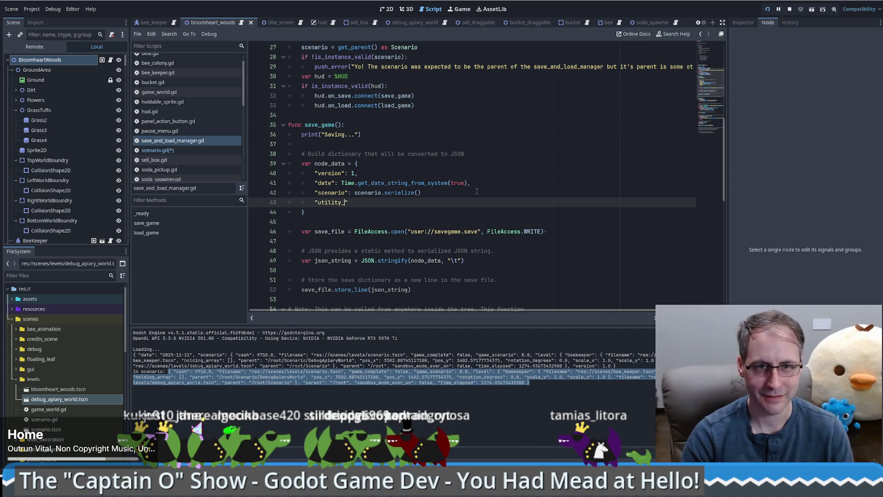
{"action": "key", "text": "ctrl+v"}
{"action": "type", "text": ":"}
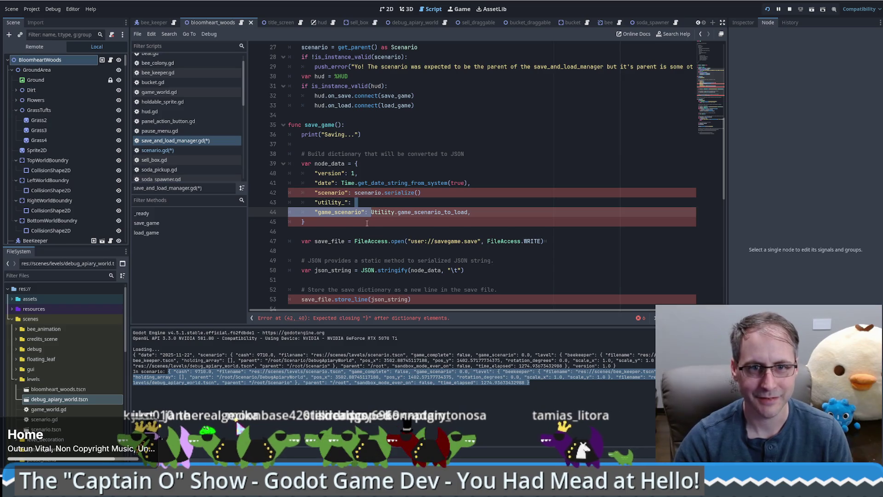
{"action": "key", "text": "BackSpace"}
{"action": "double_click", "coordinate": [408, 204]}
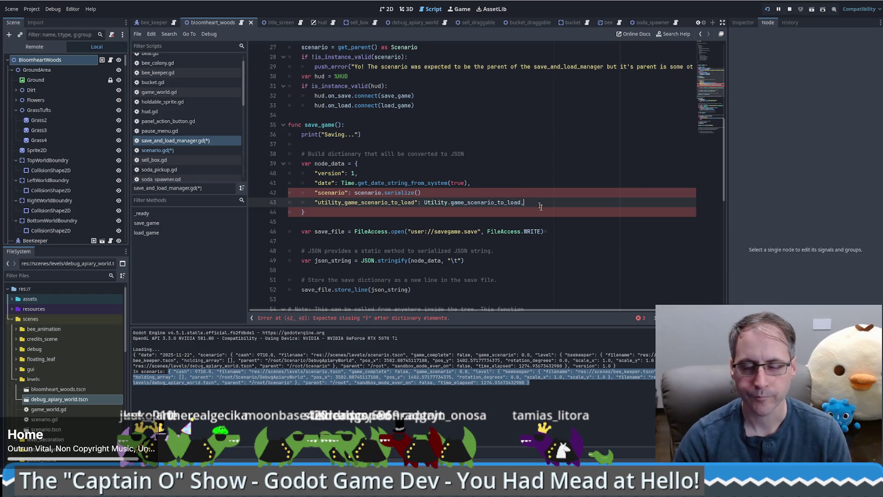
{"action": "left_click", "coordinate": [493, 197]}
{"action": "type", "text": ","}
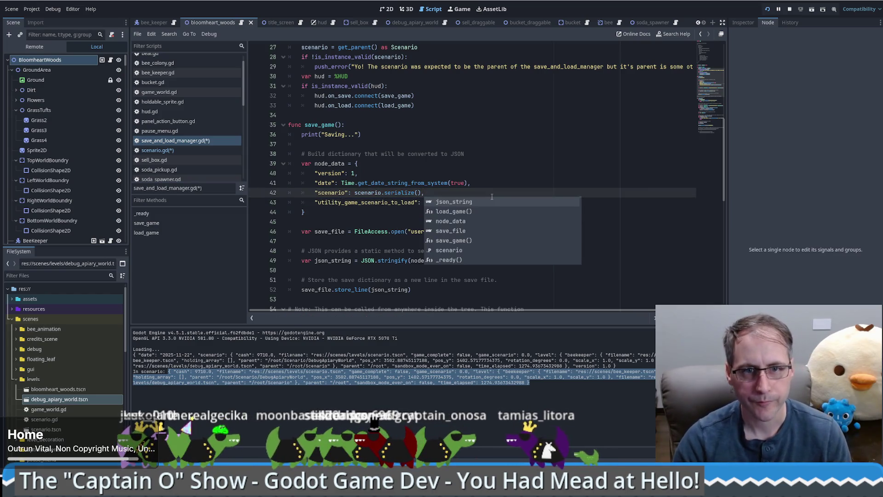
{"action": "left_click", "coordinate": [489, 183]}
- Make the new entry "utility": Utility.serialize, picking serialize from autocomplete
{"action": "scroll", "coordinate": [442, 202], "scroll_direction": "down", "scroll_amount": 4}
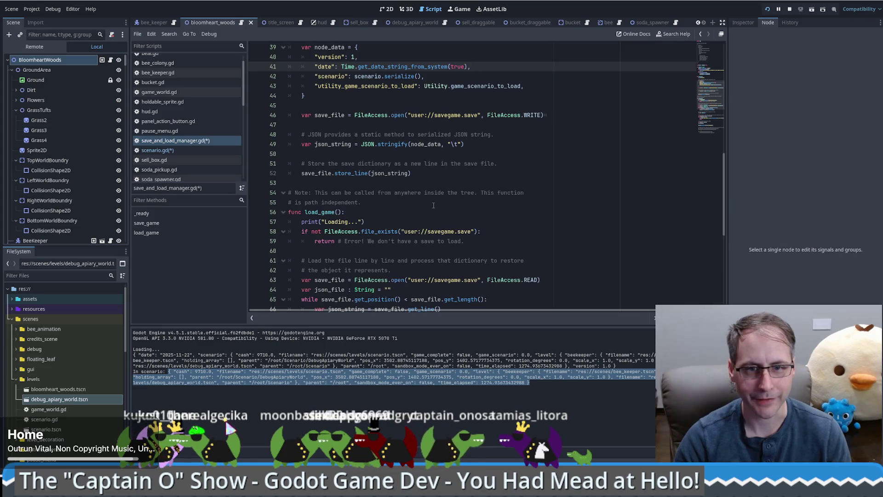
{"action": "left_click_drag", "start_coordinate": [424, 86], "coordinate": [511, 87]}
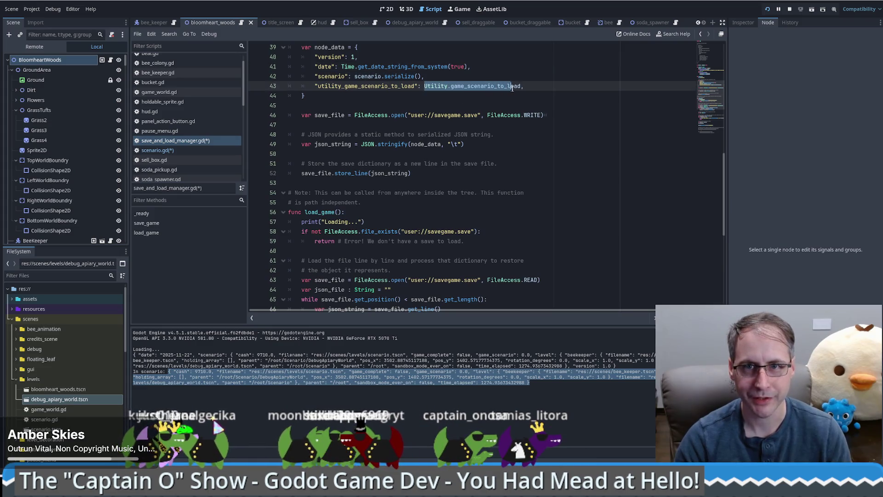
{"action": "scroll", "coordinate": [447, 218], "scroll_direction": "down", "scroll_amount": 7}
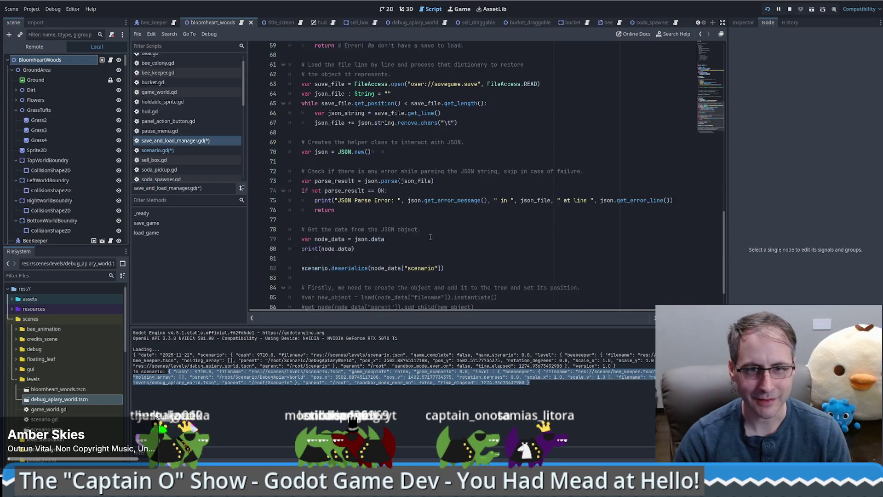
{"action": "left_click", "coordinate": [387, 252]}
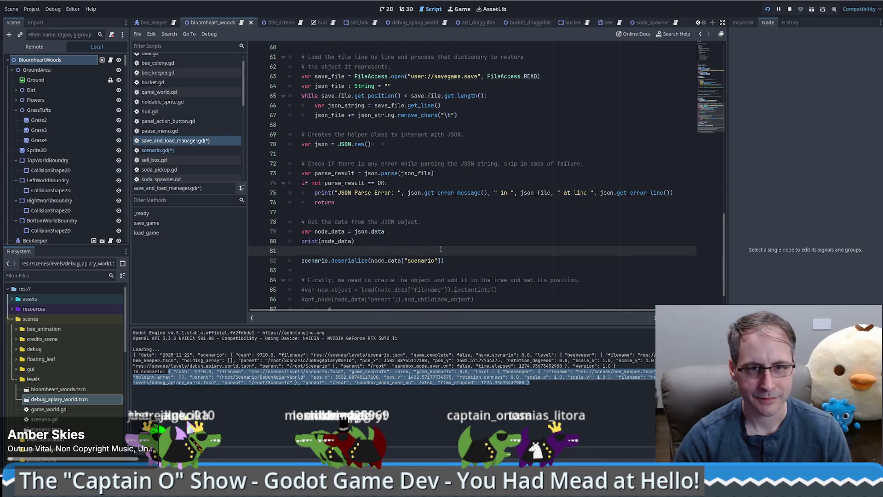
{"action": "key", "text": "Return"}
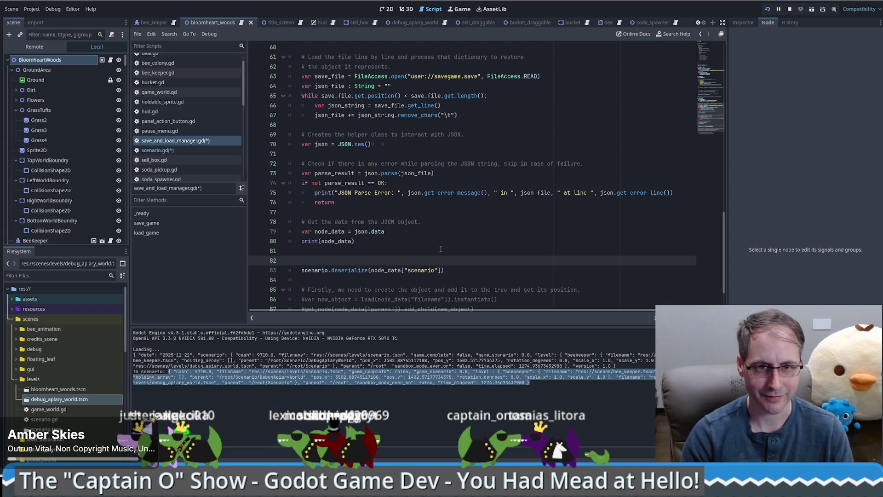
{"action": "key", "text": "BackSpace"}
{"action": "scroll", "coordinate": [440, 249], "scroll_direction": "up", "scroll_amount": 9}
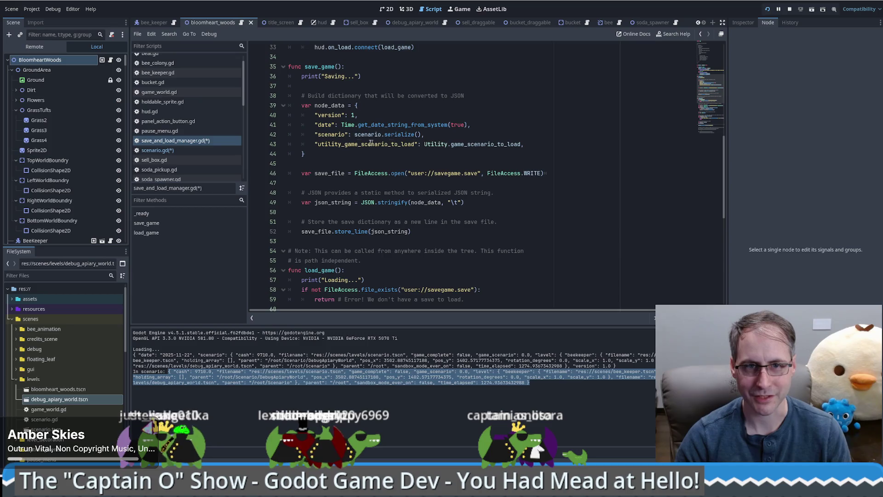
{"action": "left_click_drag", "start_coordinate": [342, 144], "coordinate": [408, 144]}
{"action": "key", "text": "BackSpace"}
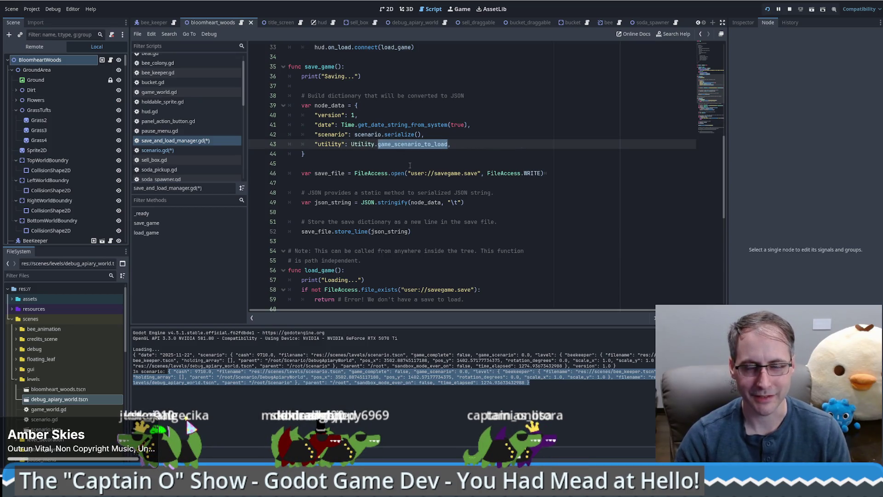
{"action": "type", "text": "ser"}
{"action": "key", "text": "Return"}
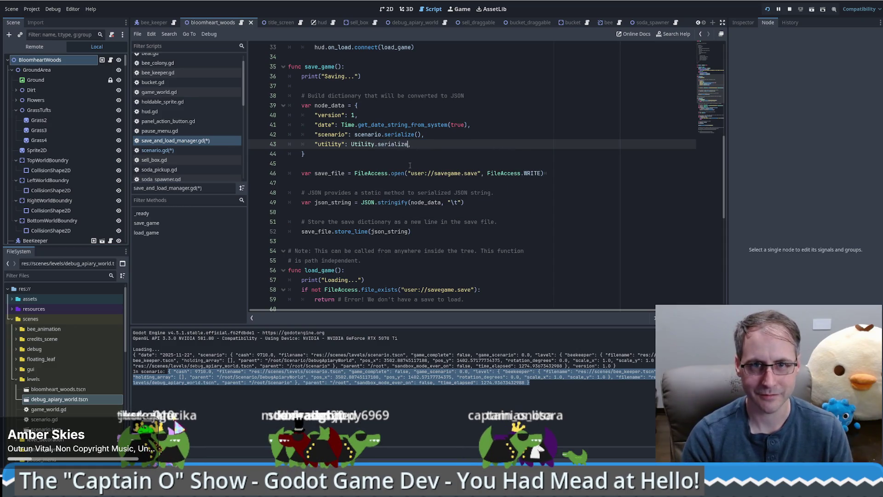
- Open utility.gd from the Utility reference and add an empty line 96 at its end
{"action": "left_click", "coordinate": [364, 144], "text": "ctrl"}
{"action": "scroll", "coordinate": [412, 200], "scroll_direction": "down", "scroll_amount": 1}
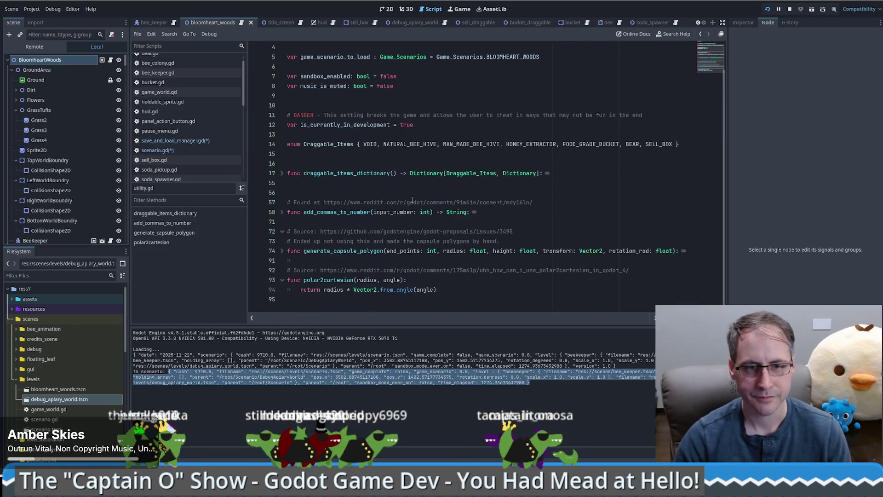
{"action": "left_click", "coordinate": [319, 295]}
{"action": "key", "text": "Return"}
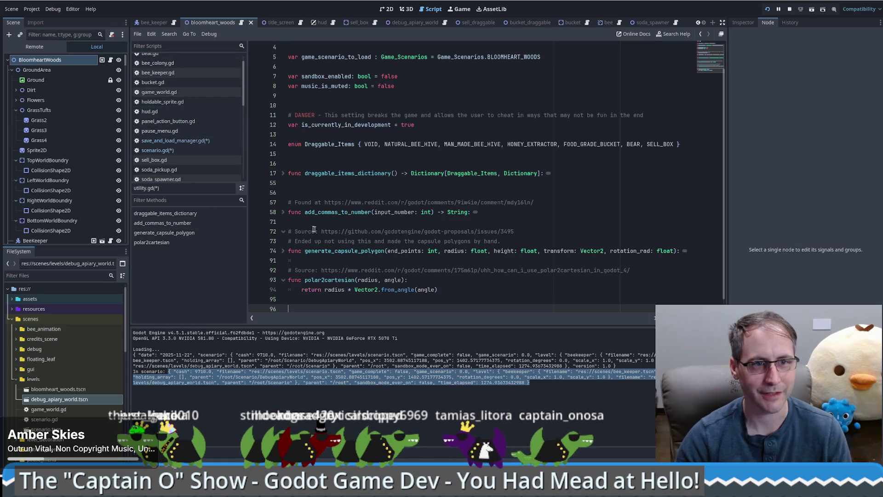
- Switch to scenario.gd to bring up its serialize and deserialize functions
{"action": "scroll", "coordinate": [184, 158], "scroll_direction": "down", "scroll_amount": 1}
{"action": "left_click", "coordinate": [158, 134]}
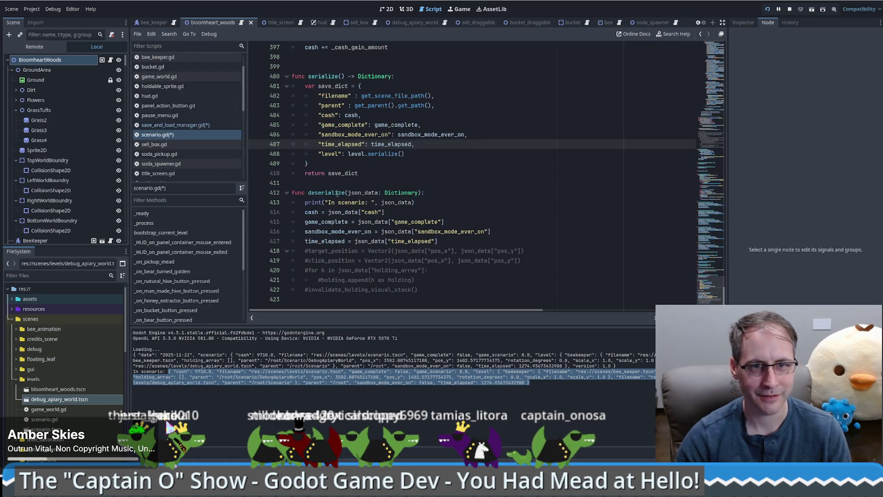
{"action": "scroll", "coordinate": [453, 241], "scroll_direction": "up", "scroll_amount": 1}
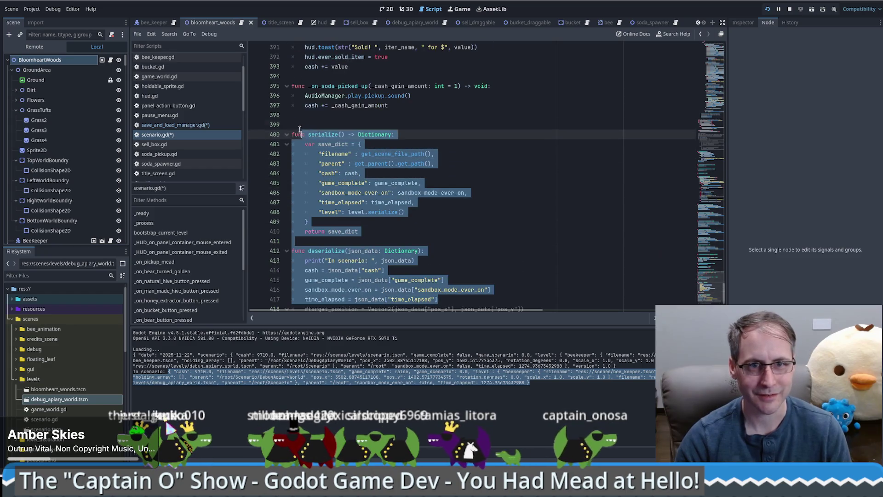
{"action": "scroll", "coordinate": [321, 252], "scroll_direction": "down", "scroll_amount": 1}
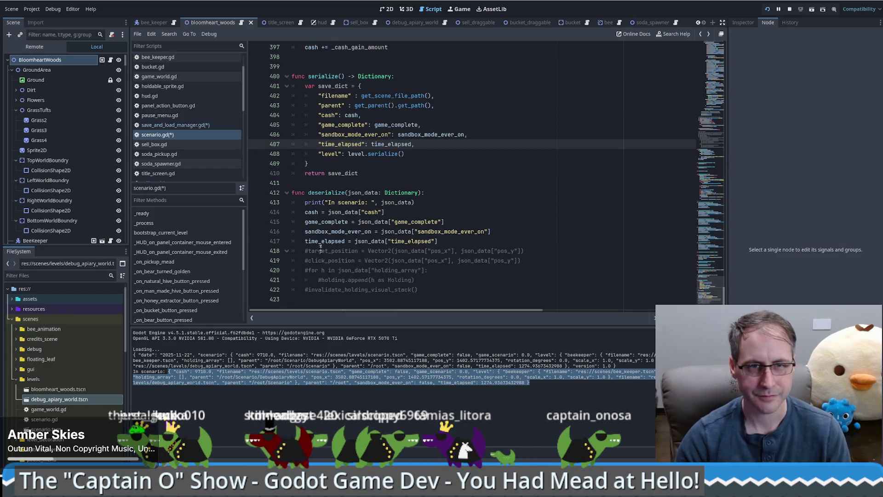
- In utility.gd, replace the copied save_dict entries with a "game_scenario_to_load" key
{"action": "key", "text": "alt+Left"}
{"action": "scroll", "coordinate": [341, 298], "scroll_direction": "down", "scroll_amount": 1}
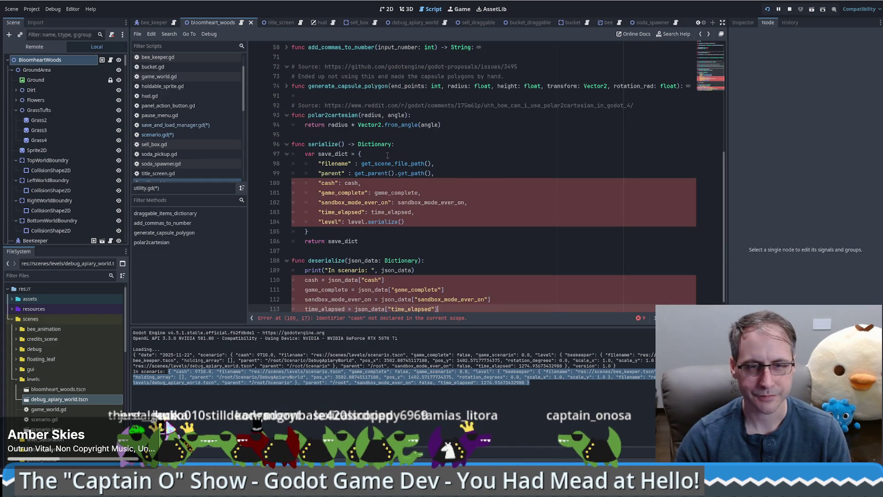
{"action": "left_click_drag", "start_coordinate": [374, 156], "coordinate": [472, 221]}
{"action": "key", "text": "Return"}
{"action": "type", "text": "_game"}
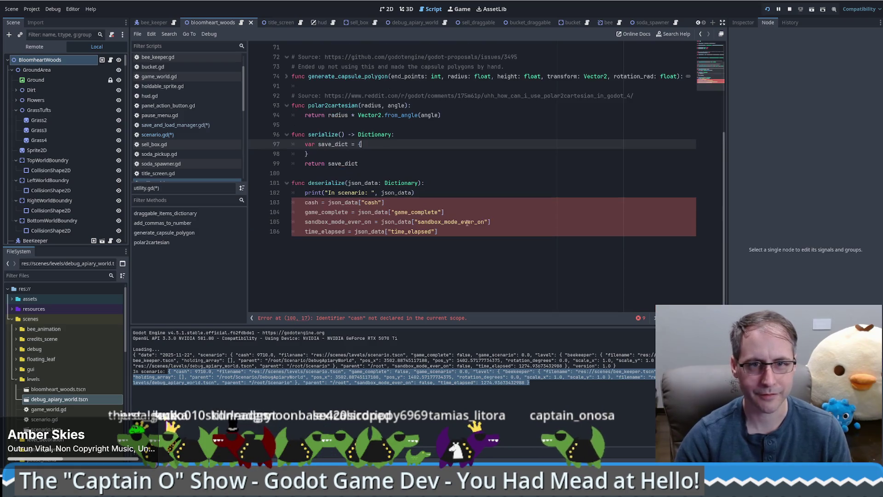
{"action": "key", "text": "Return"}
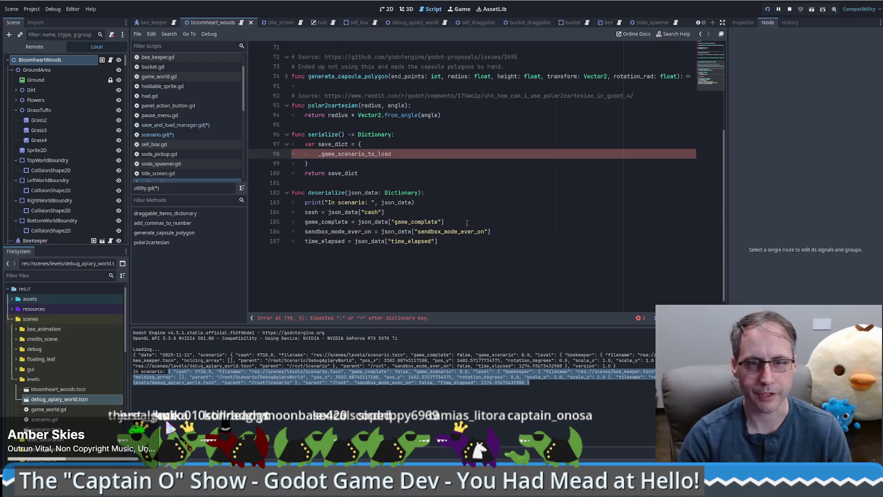
{"action": "key", "text": "ctrl+BackSpace"}
{"action": "key", "text": "ctrl+z"}
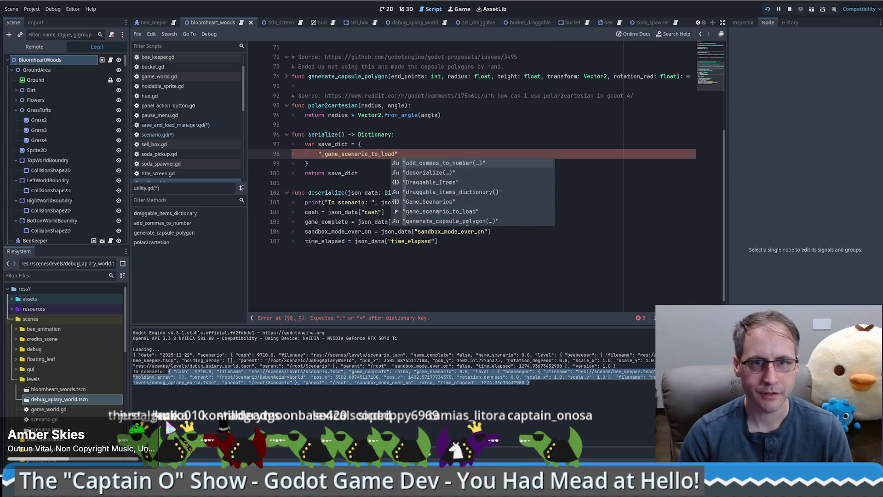
{"action": "key", "text": "Down"}
{"action": "key", "text": "Down"}
{"action": "key", "text": "Down"}
{"action": "key", "text": "Return"}
{"action": "type", "text": ":"}
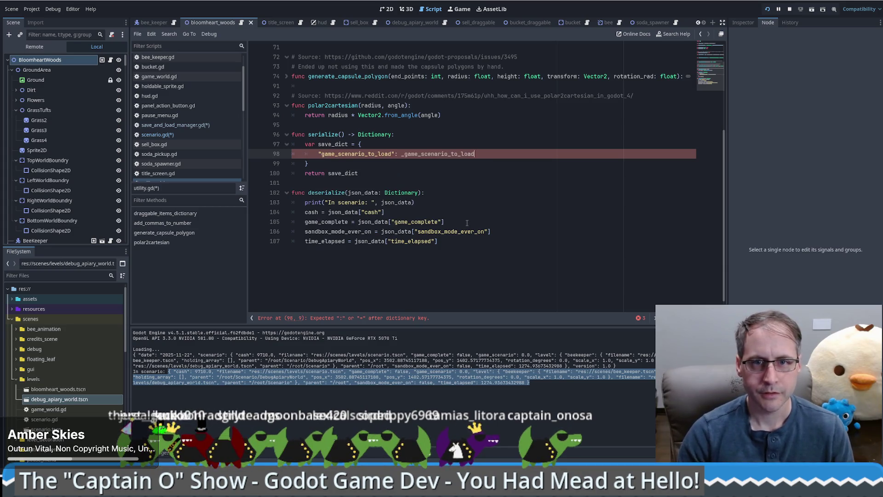
- Check the game_scenario_to_load variable name at line 5 and use it as the entry's value
{"action": "left_click", "coordinate": [427, 153]}
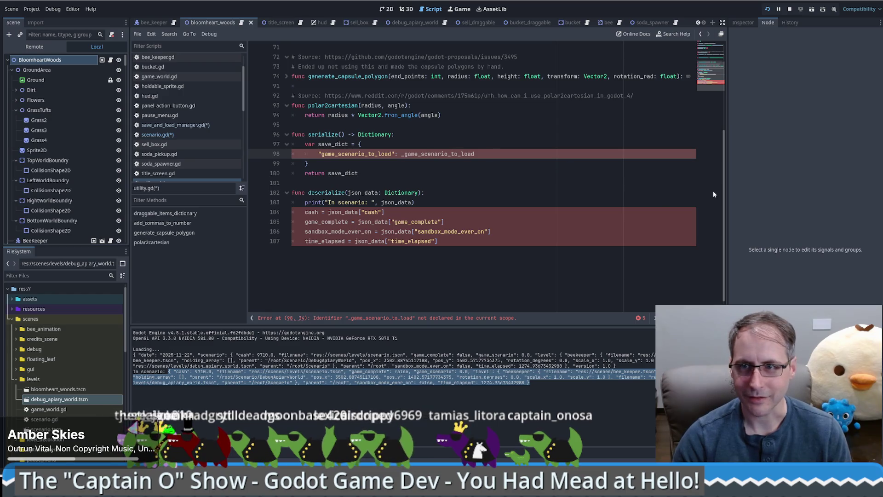
{"action": "left_click_drag", "start_coordinate": [723, 199], "coordinate": [722, 95]}
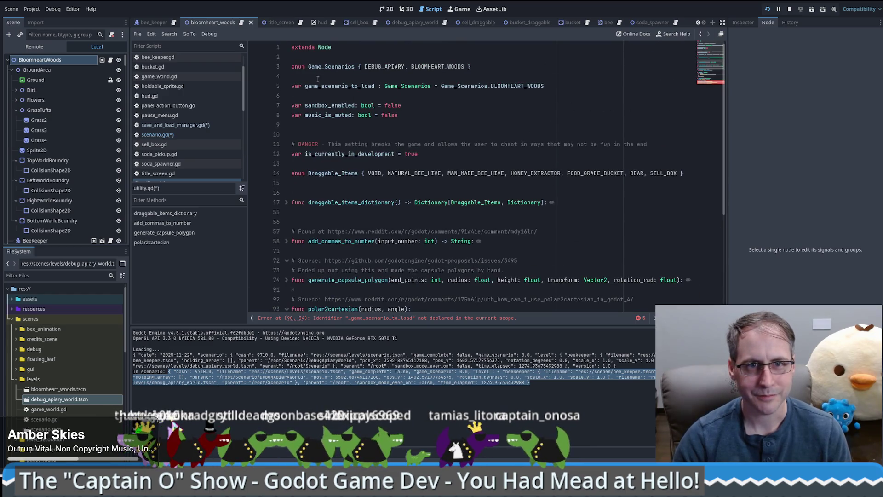
{"action": "double_click", "coordinate": [344, 88]}
{"action": "scroll", "coordinate": [498, 123], "scroll_direction": "down", "scroll_amount": 5}
{"action": "left_click", "coordinate": [425, 212]}
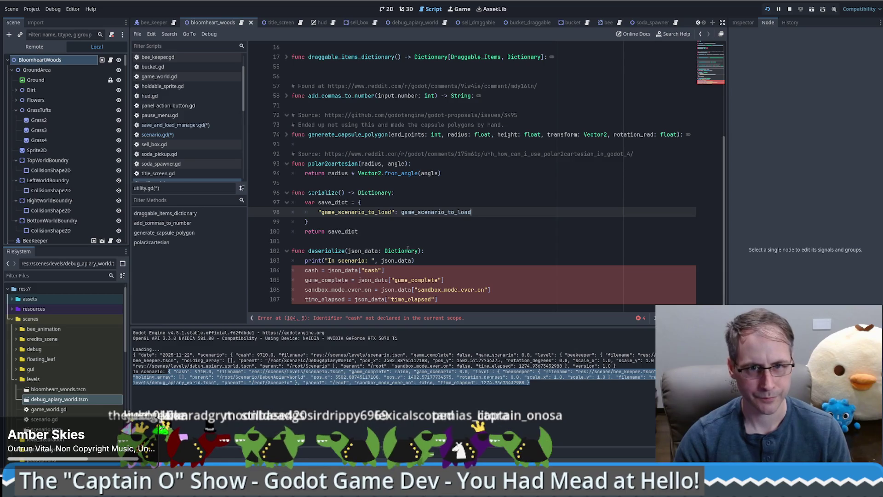
{"action": "double_click", "coordinate": [355, 260]}
{"action": "type", "text": "utilit"}
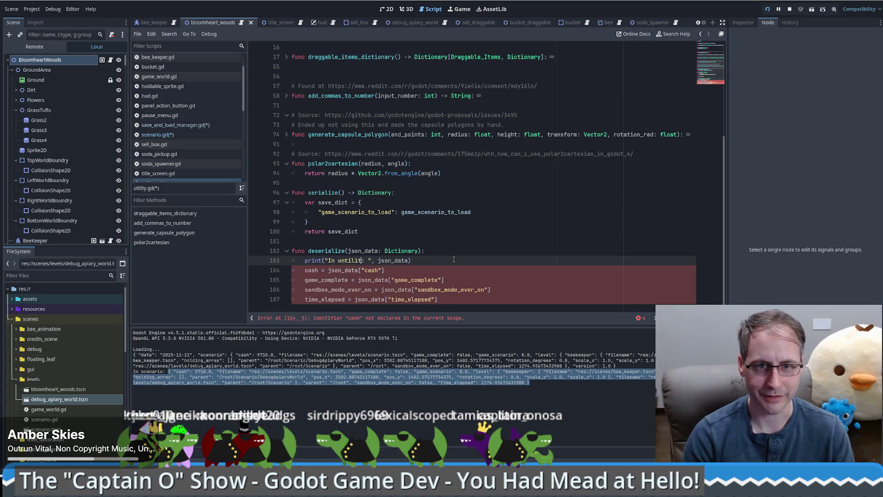
- Change deserialize's print to print("In ", name, ": ", json_data)
{"action": "type", "text": "y"}
{"action": "left_click_drag", "start_coordinate": [371, 259], "coordinate": [336, 260]}
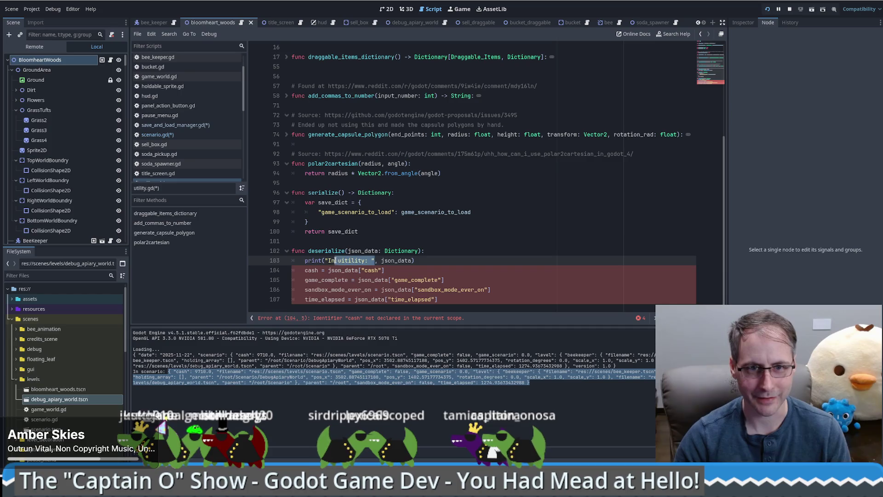
{"action": "type", "text": "\""}
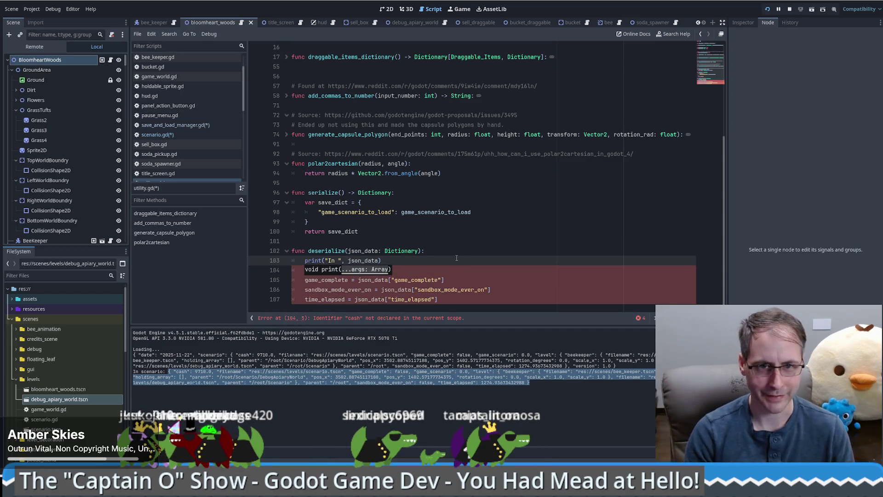
{"action": "type", "text": ","}
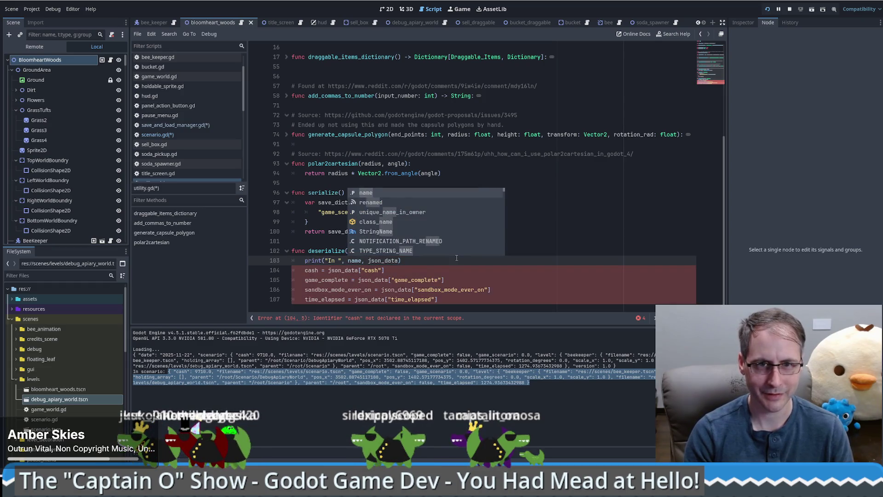
{"action": "key", "text": "Right"}
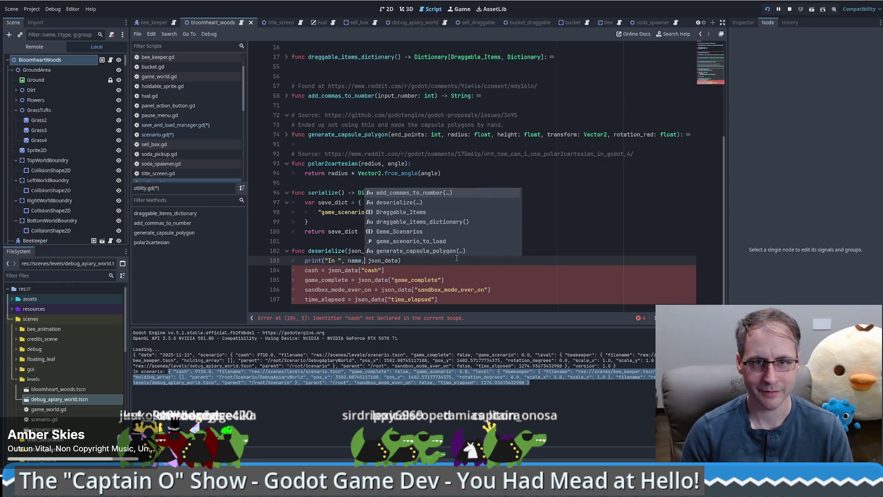
{"action": "type", "text": "\": \""}
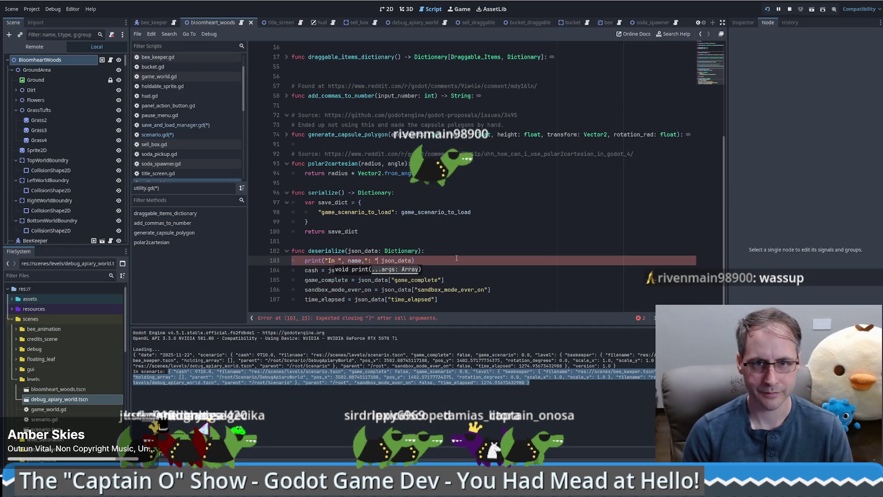
{"action": "type", "text": ","}
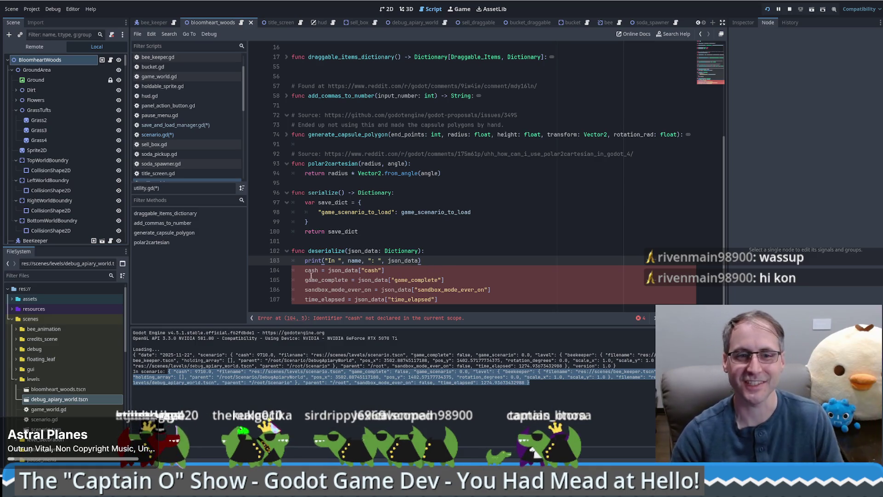
- Comment out the four field assignments, save, and run the game maximized
{"action": "left_click_drag", "start_coordinate": [306, 270], "coordinate": [446, 308]}
{"action": "key", "text": "ctrl+k"}
{"action": "key", "text": "ctrl+s"}
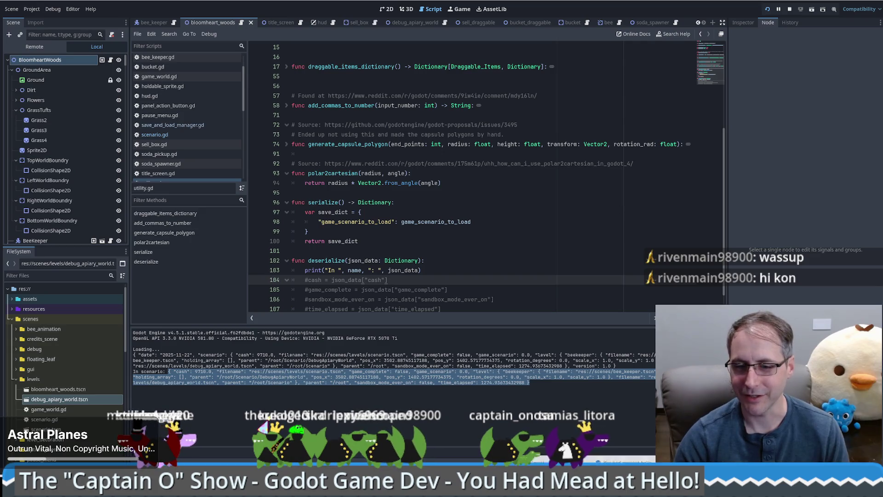
{"action": "key", "text": "w"}
{"action": "key", "text": "w"}
{"action": "key", "text": "w"}
{"action": "left_click", "coordinate": [642, 89]}
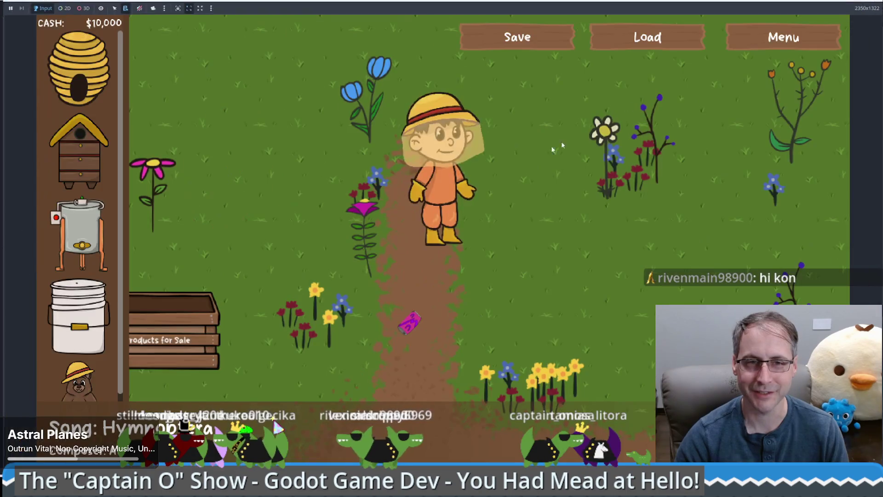
- Place two beehives on the field and walk the beekeeper around
{"action": "mouse_move", "coordinate": [79, 152]}
{"action": "left_mouse_down"}
{"action": "mouse_move", "coordinate": [598, 280]}
{"action": "mouse_move", "coordinate": [550, 285]}
{"action": "left_mouse_up"}
{"action": "mouse_move", "coordinate": [87, 151]}
{"action": "left_mouse_down"}
{"action": "mouse_move", "coordinate": [322, 152]}
{"action": "mouse_move", "coordinate": [367, 184]}
{"action": "mouse_move", "coordinate": [704, 322]}
{"action": "left_mouse_up"}
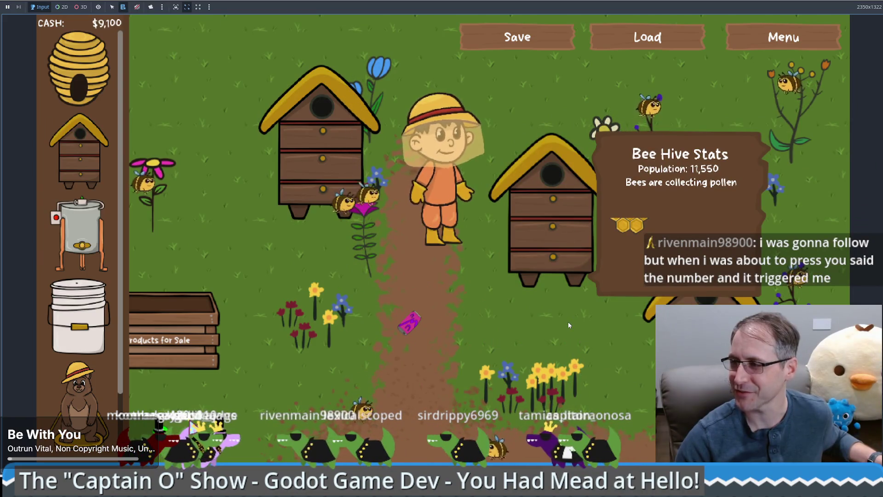
{"action": "left_click", "coordinate": [506, 309]}
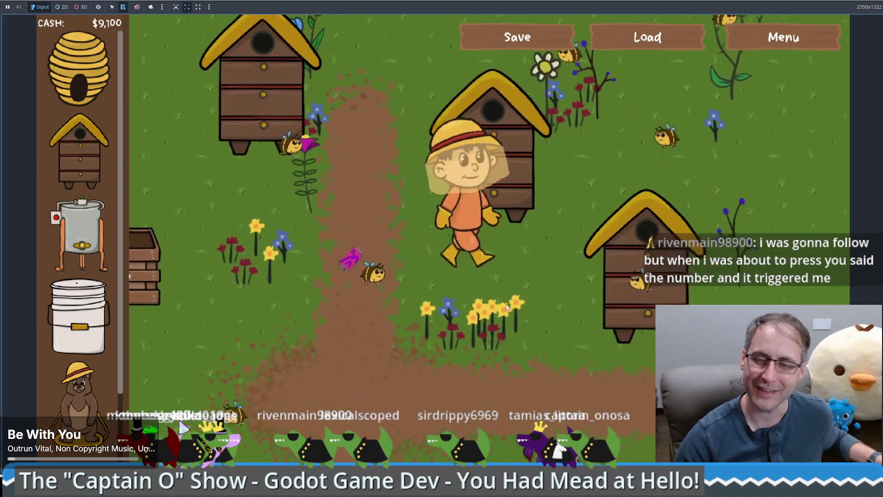
{"action": "left_click", "coordinate": [383, 146]}
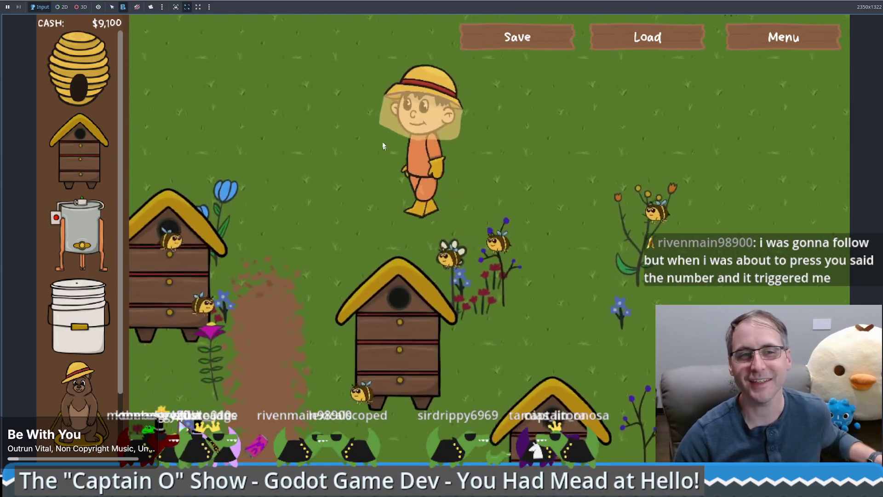
{"action": "left_click", "coordinate": [301, 262]}
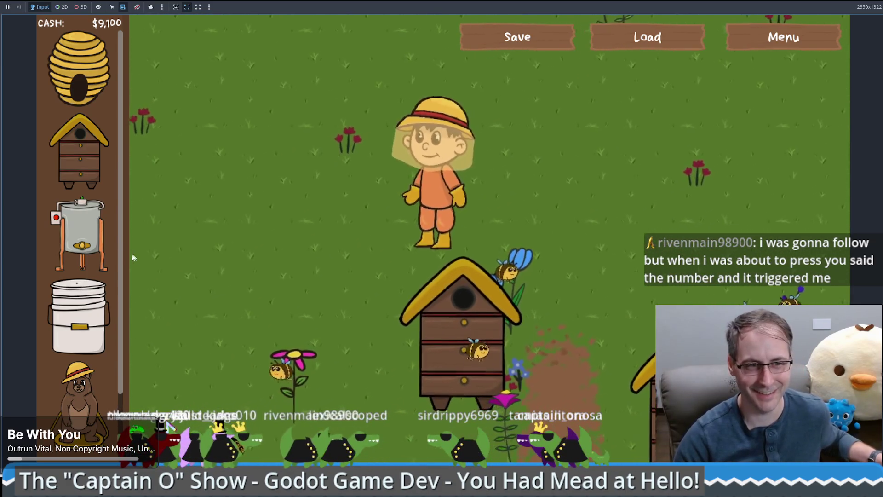
- Place a honey extractor, a bucket and the bear statue, leaving cash at $7,700
{"action": "left_click_drag", "start_coordinate": [81, 234], "coordinate": [584, 230]}
{"action": "left_click_drag", "start_coordinate": [78, 317], "coordinate": [332, 238]}
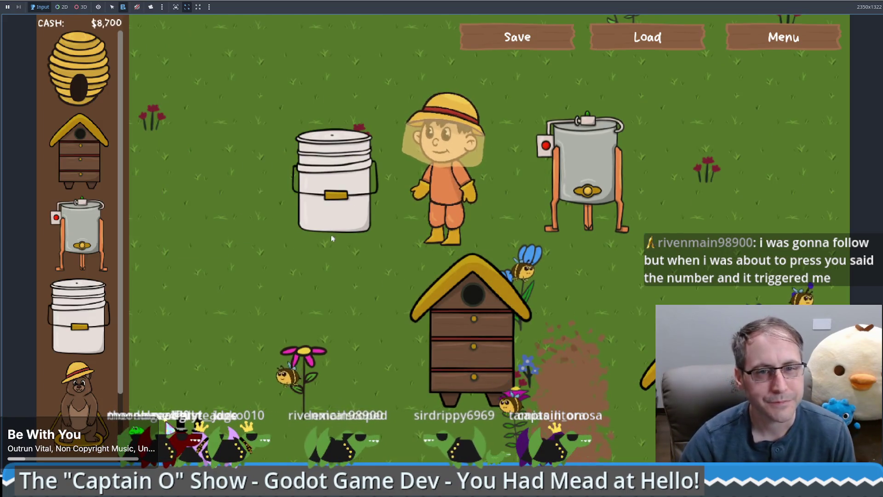
{"action": "left_click", "coordinate": [299, 348]}
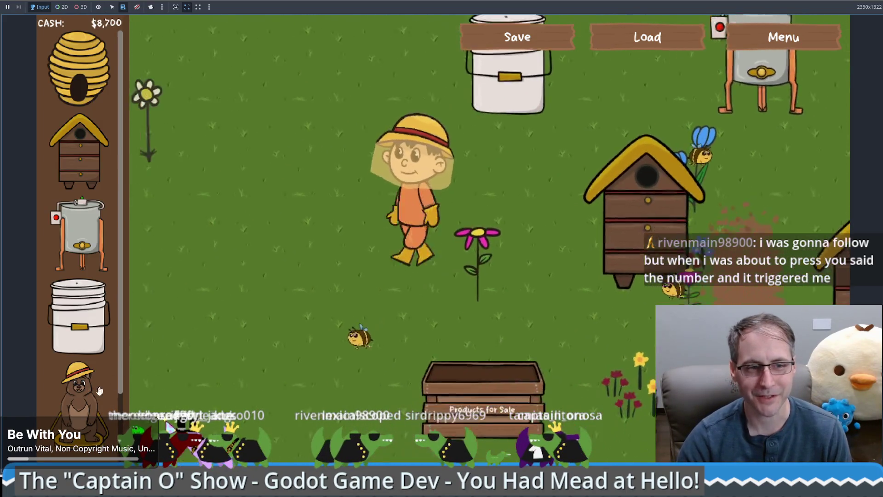
{"action": "left_click_drag", "start_coordinate": [99, 390], "coordinate": [286, 263]}
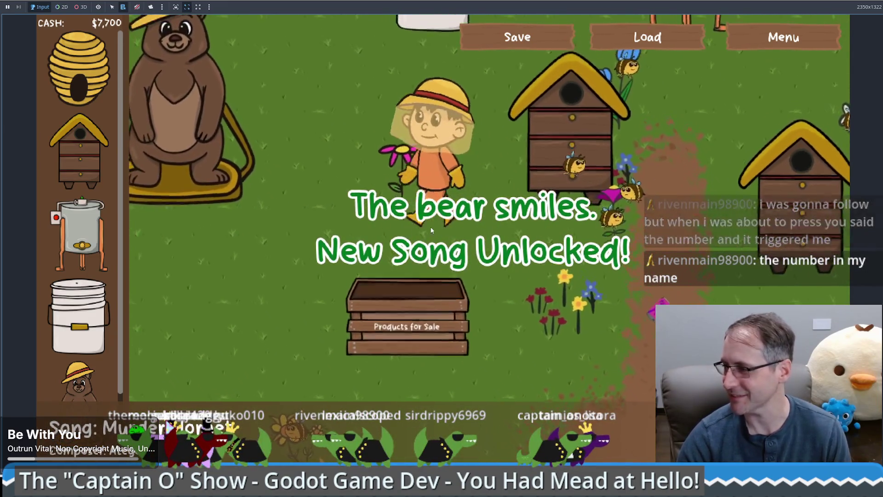
{"action": "left_click", "coordinate": [479, 267]}
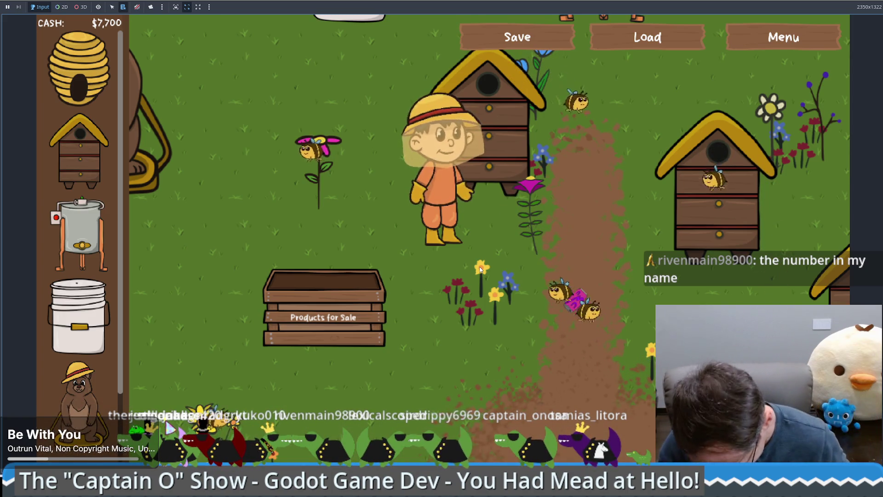
{"action": "left_click", "coordinate": [536, 157]}
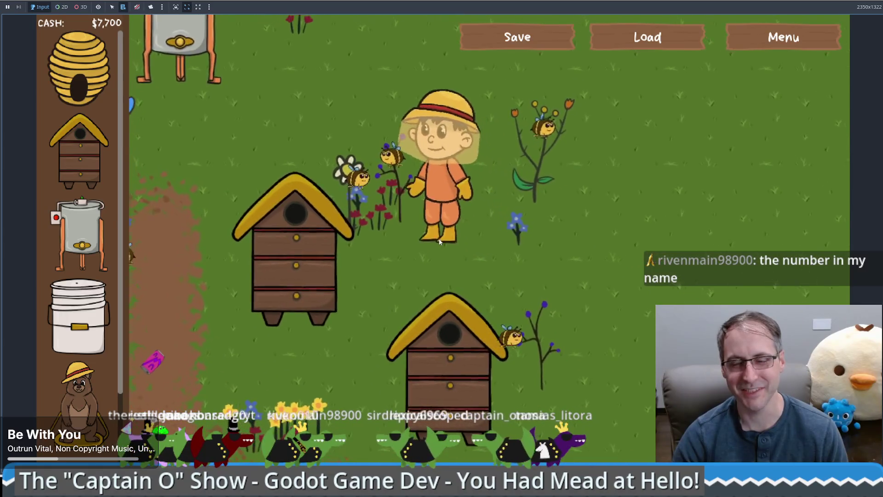
{"action": "left_click", "coordinate": [560, 314]}
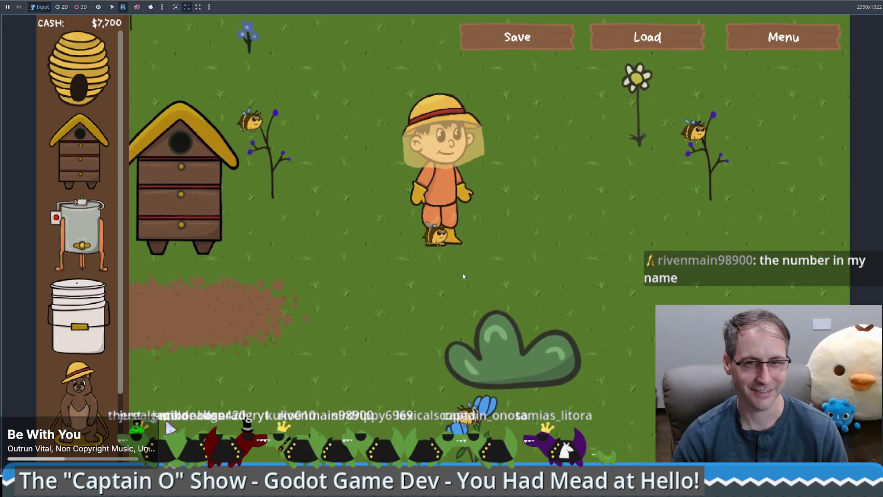
{"action": "left_click", "coordinate": [387, 209]}
{"action": "left_click", "coordinate": [542, 212]}
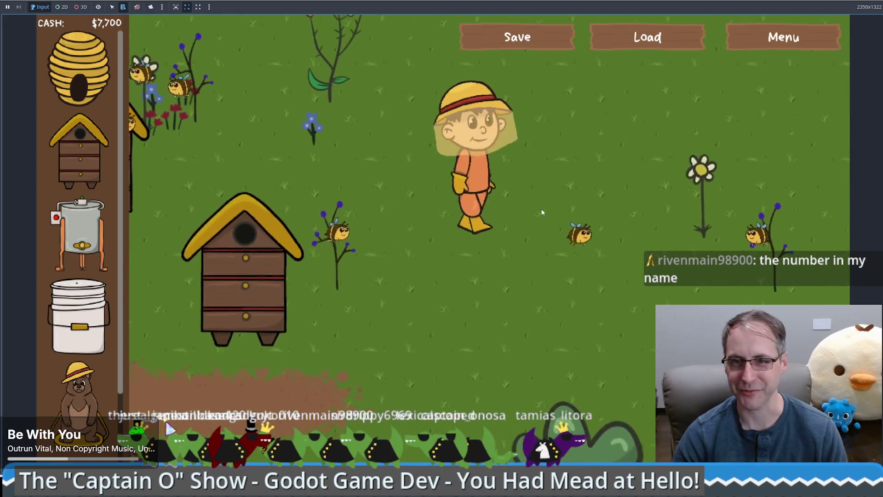
- Walk to the left hive and view its stats until it shows honeycombs ready, population 23,365
{"action": "left_click", "coordinate": [381, 250]}
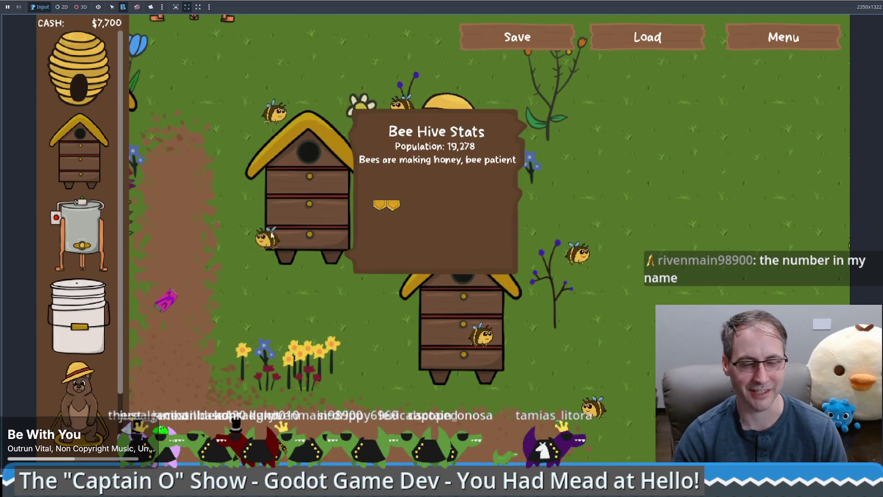
{"action": "left_click", "coordinate": [305, 159]}
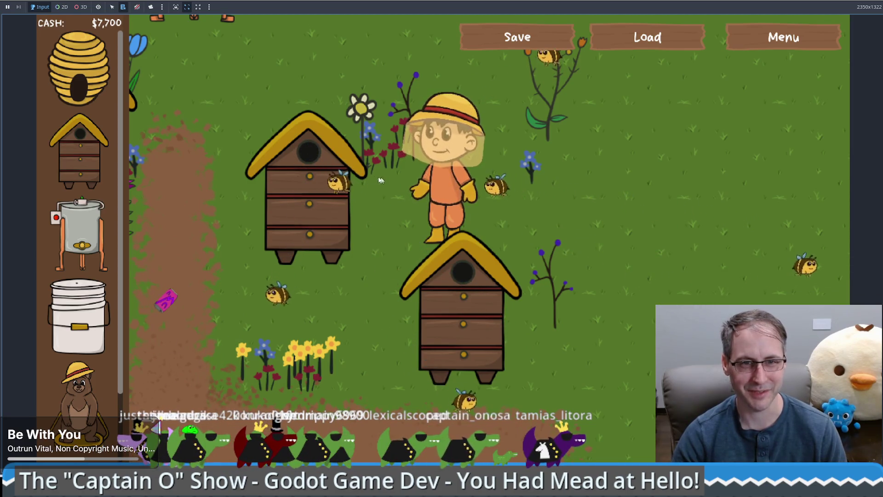
{"action": "left_click", "coordinate": [374, 247]}
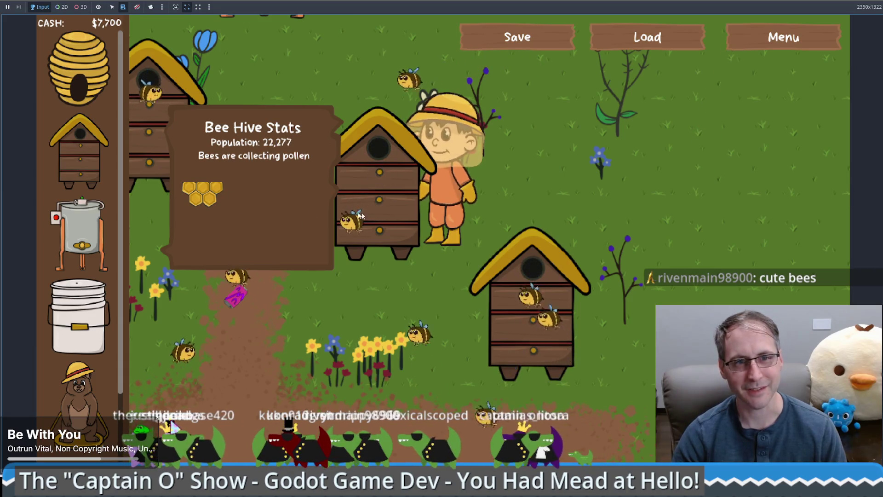
{"action": "key", "text": "w"}
{"action": "key", "text": "a"}
{"action": "key", "text": "a"}
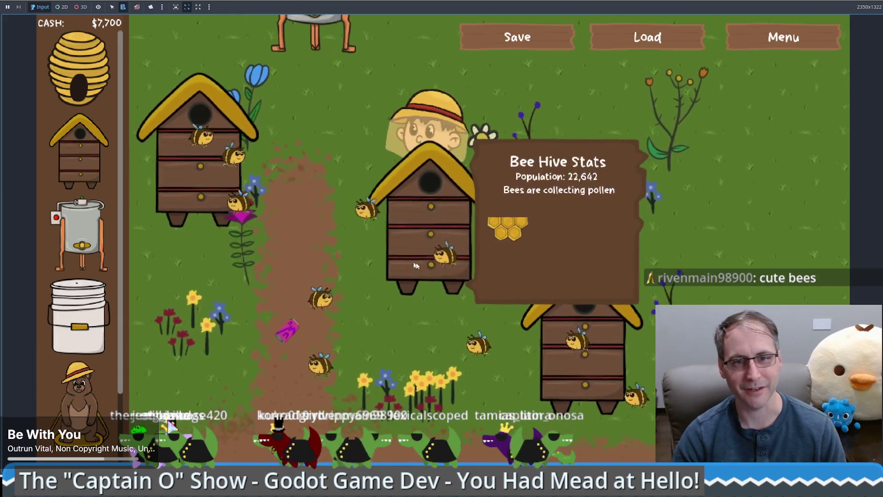
{"action": "key", "text": "s"}
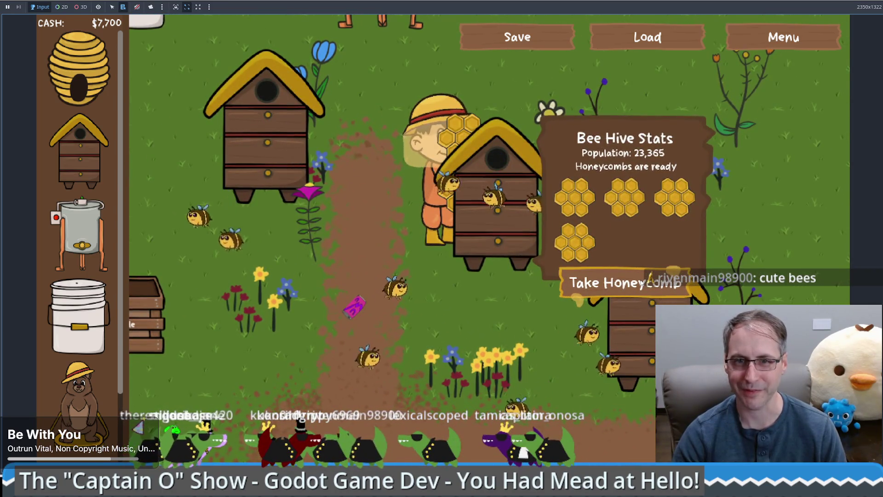
- Take honeycomb from the hive, load it into the extractor, and start placing another $200 extractor
{"action": "left_click", "coordinate": [616, 282]}
{"action": "key", "text": "w"}
{"action": "key", "text": "a"}
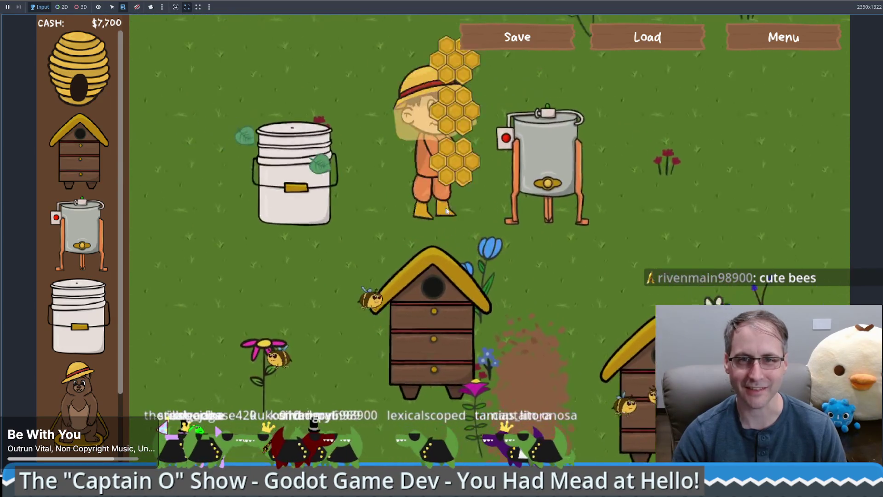
{"action": "key", "text": "d"}
{"action": "key", "text": "a"}
{"action": "key", "text": "s"}
{"action": "left_click", "coordinate": [653, 294]}
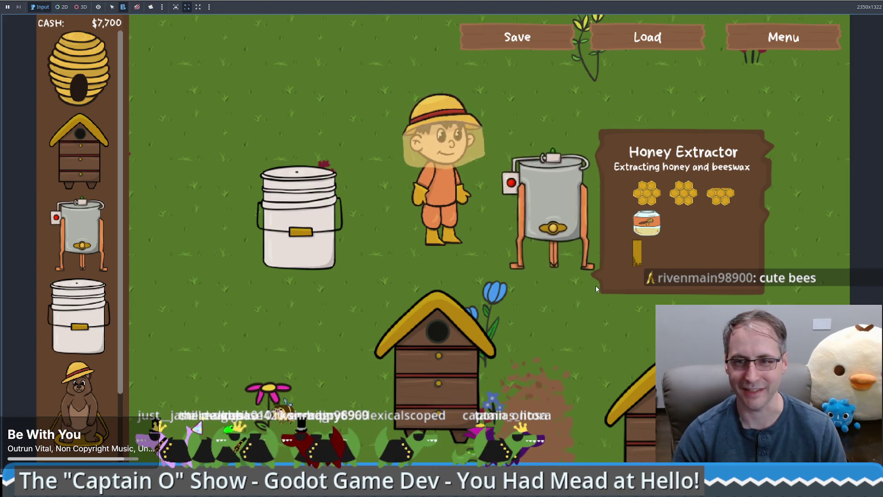
{"action": "left_click_drag", "start_coordinate": [79, 235], "coordinate": [809, 117]}
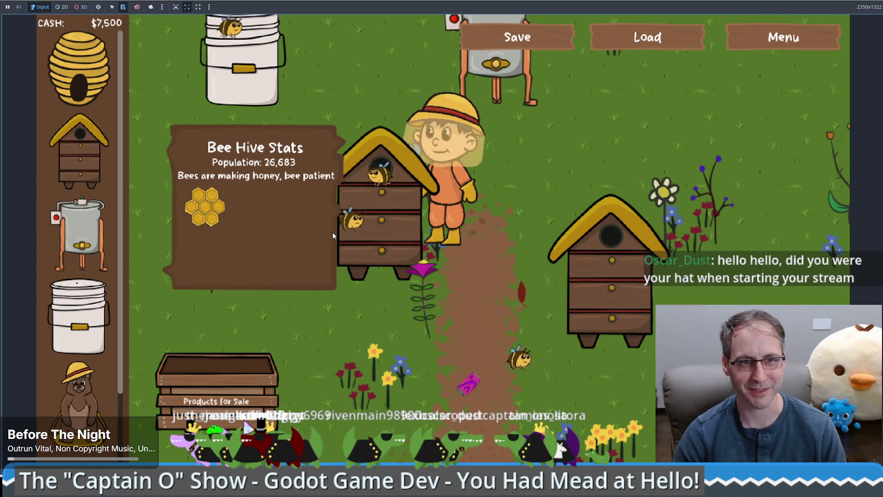
- Extract more honeycomb, take the honey, and pour it into the food grade bucket
{"action": "left_click", "coordinate": [270, 282]}
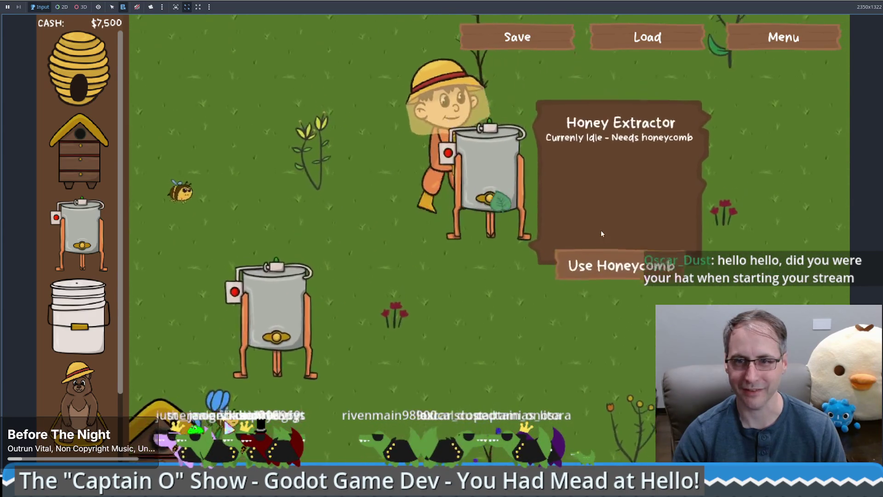
{"action": "left_click", "coordinate": [593, 263]}
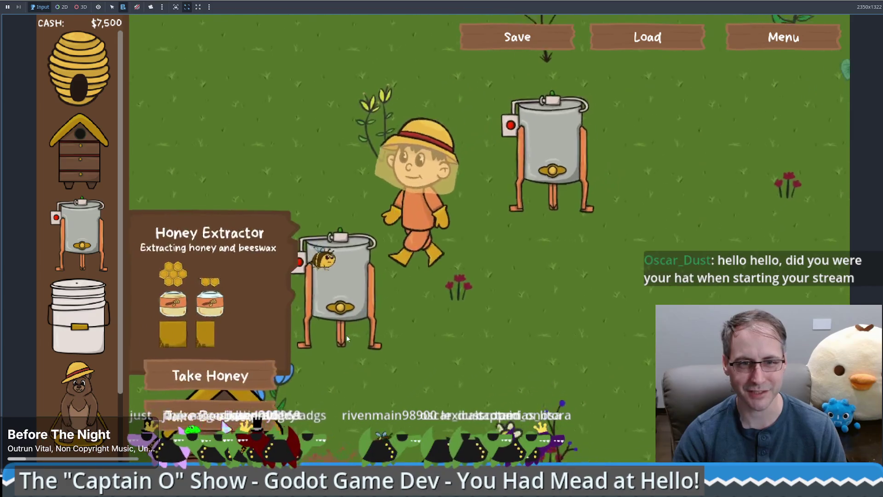
{"action": "left_click", "coordinate": [320, 250]}
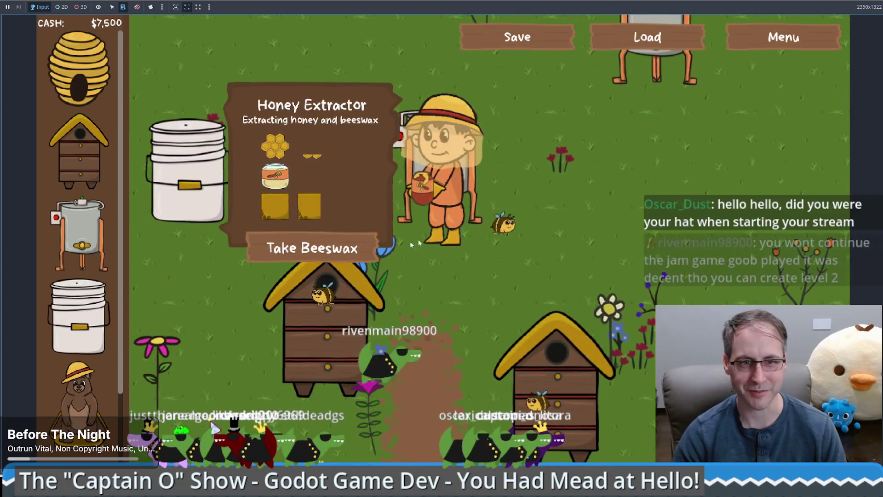
{"action": "left_click", "coordinate": [269, 291]}
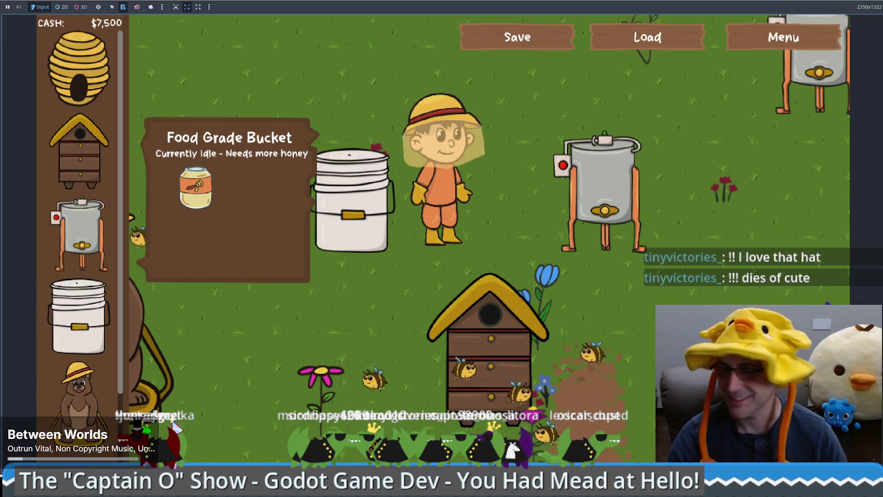
{"action": "left_click", "coordinate": [600, 260]}
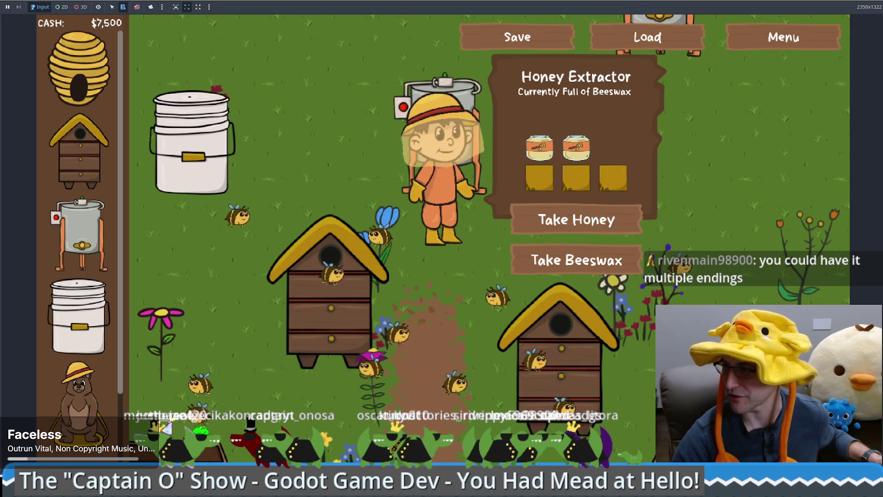
- Walk past the sales crate to reach $7,505, then window the game over the script editor
{"action": "left_click", "coordinate": [469, 278]}
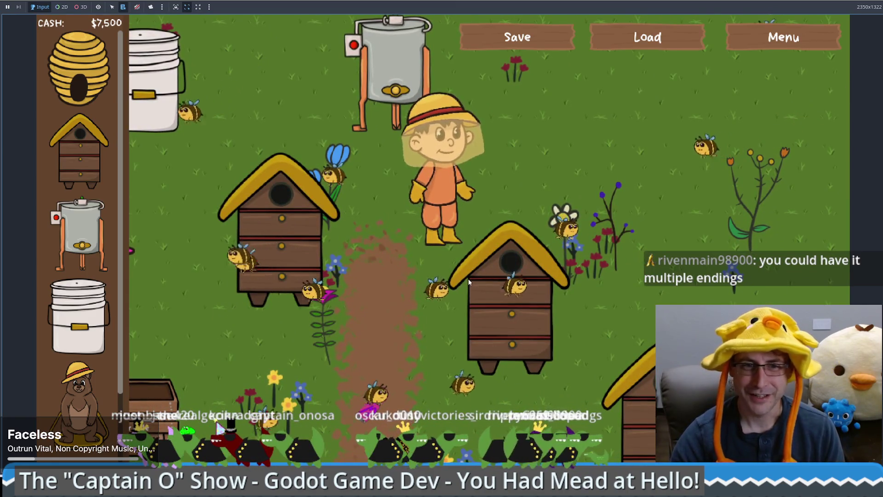
{"action": "left_click", "coordinate": [371, 318]}
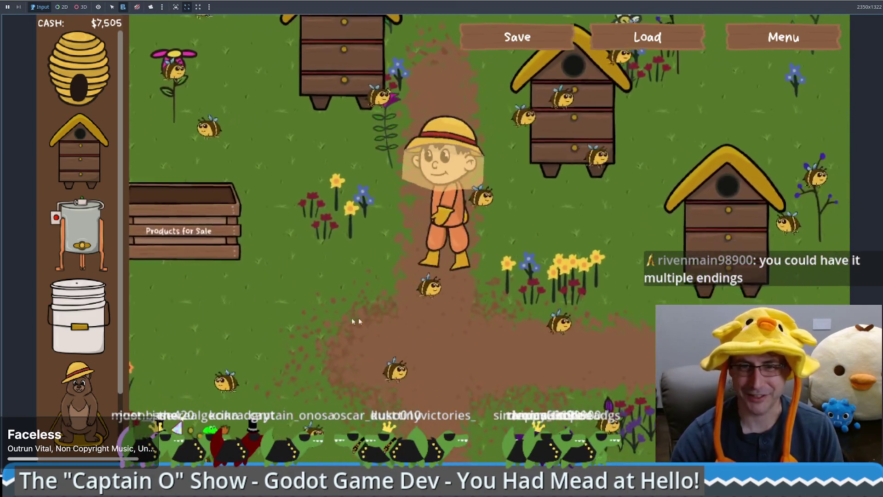
{"action": "left_click", "coordinate": [228, 391]}
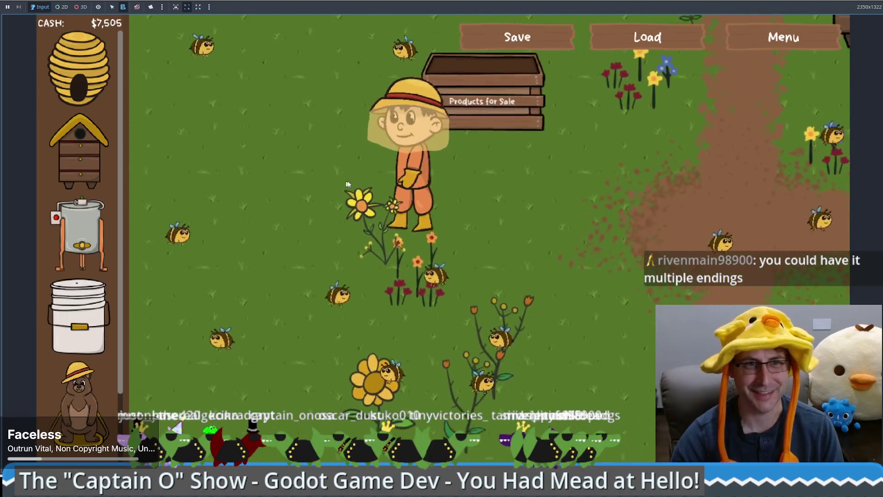
{"action": "left_click", "coordinate": [559, 242]}
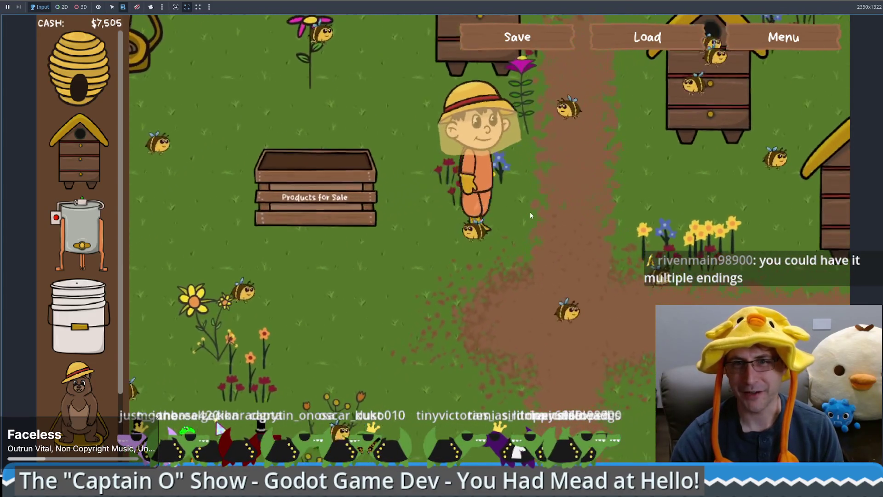
{"action": "key", "text": "F11"}
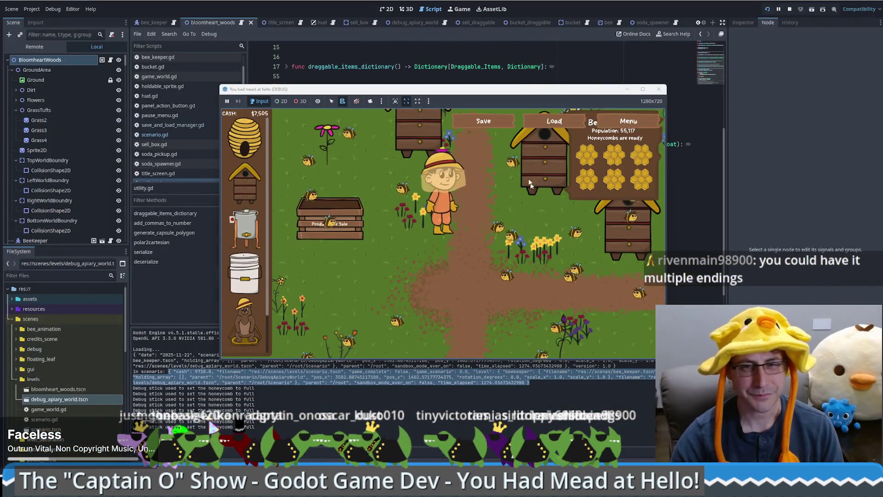
{"action": "left_click_drag", "start_coordinate": [527, 93], "coordinate": [662, 43]}
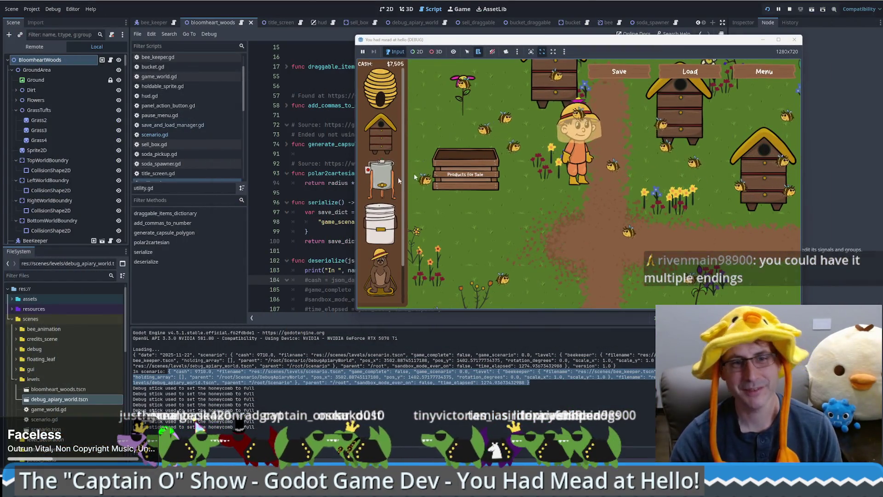
- Under deserialize's print, add game_scenario_to_load = json_data["game_scenario_to_load"]
{"action": "left_click", "coordinate": [321, 247]}
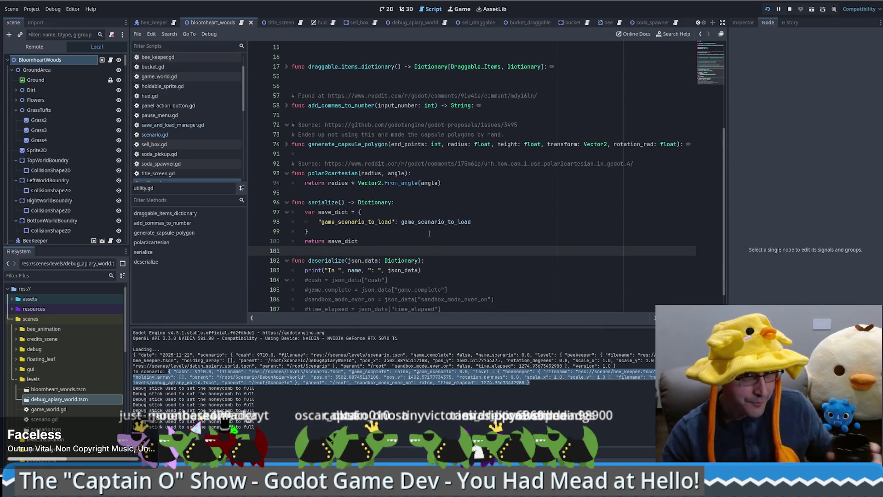
{"action": "left_click", "coordinate": [442, 268]}
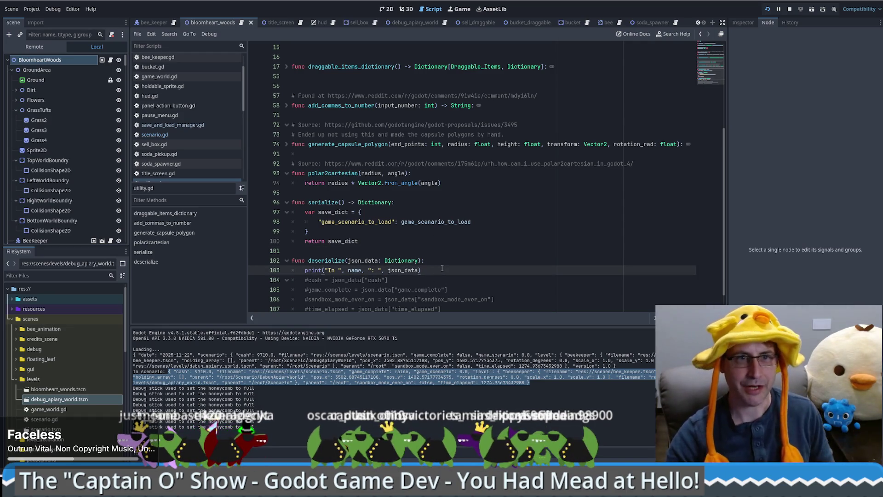
{"action": "key", "text": "Return"}
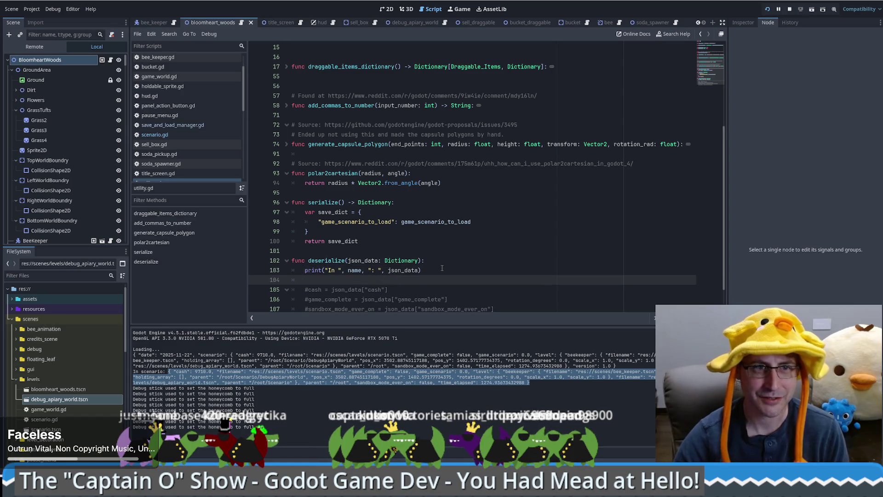
{"action": "double_click", "coordinate": [414, 221]}
{"action": "left_click_drag", "start_coordinate": [414, 221], "coordinate": [352, 280]}
{"action": "type", "text": "game_scenario_to_load ="}
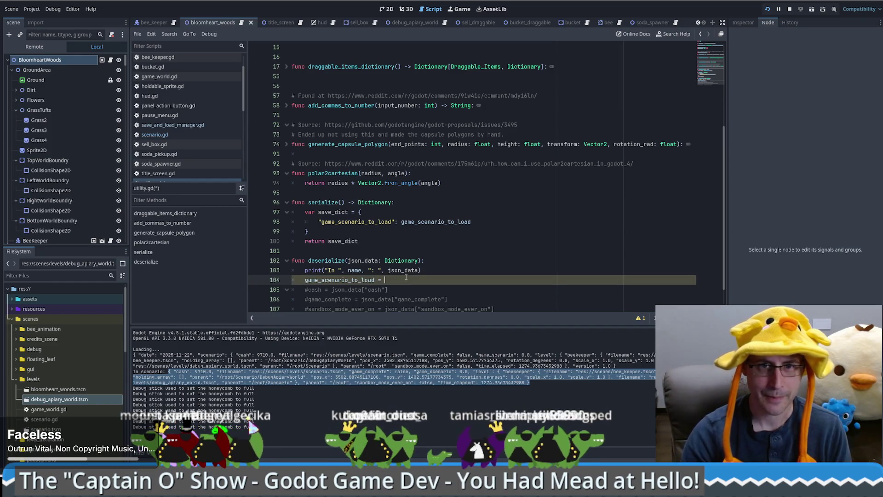
{"action": "key", "text": "ctrl+space"}
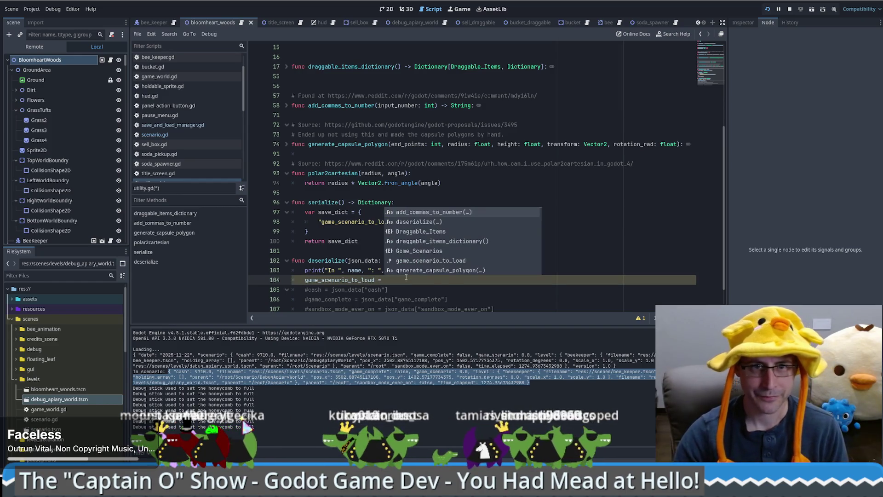
{"action": "type", "text": "json_data[\"game_scenario_to_load"}
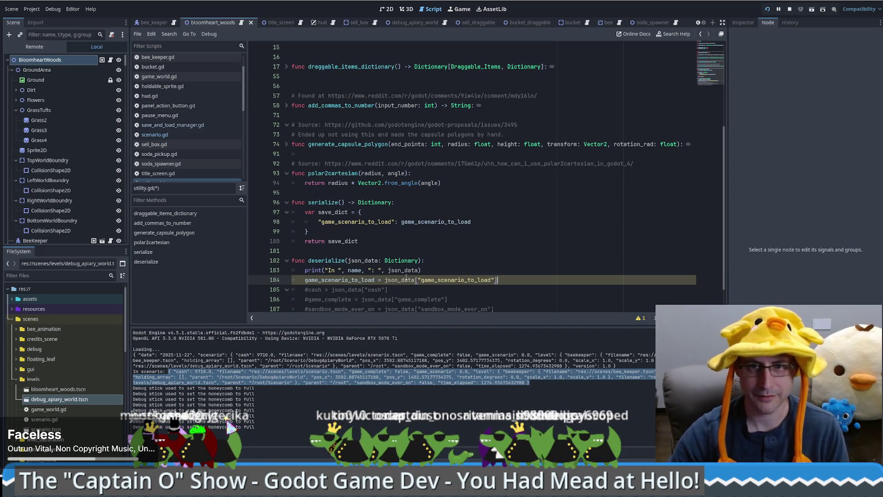
- Delete the commented-out lines 105–108, then switch to the Firefox browser
{"action": "scroll", "coordinate": [466, 303], "scroll_direction": "down", "scroll_amount": 1}
{"action": "left_click_drag", "start_coordinate": [501, 254], "coordinate": [511, 298]}
{"action": "key", "text": "BackSpace"}
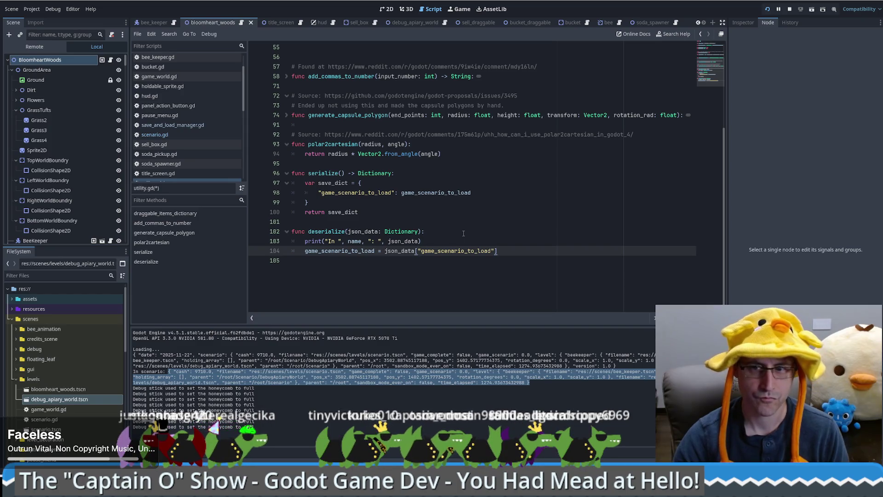
{"action": "left_click", "coordinate": [451, 239]}
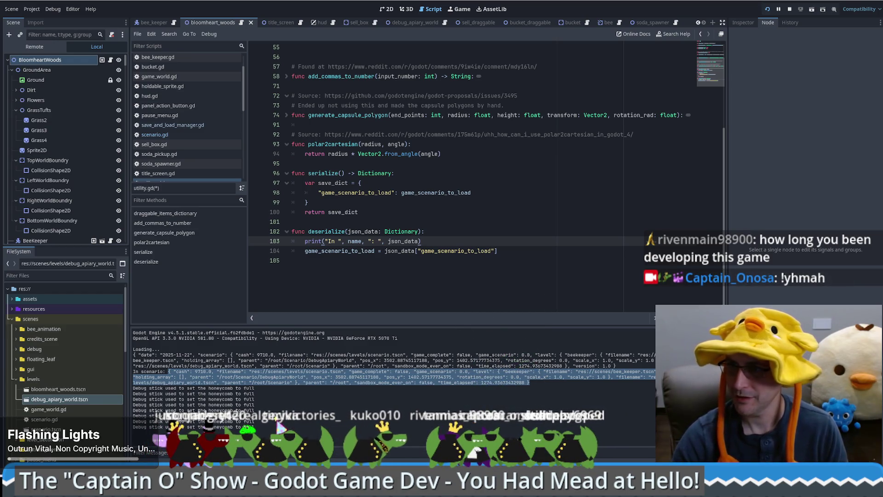
{"action": "key", "text": "alt+Tab"}
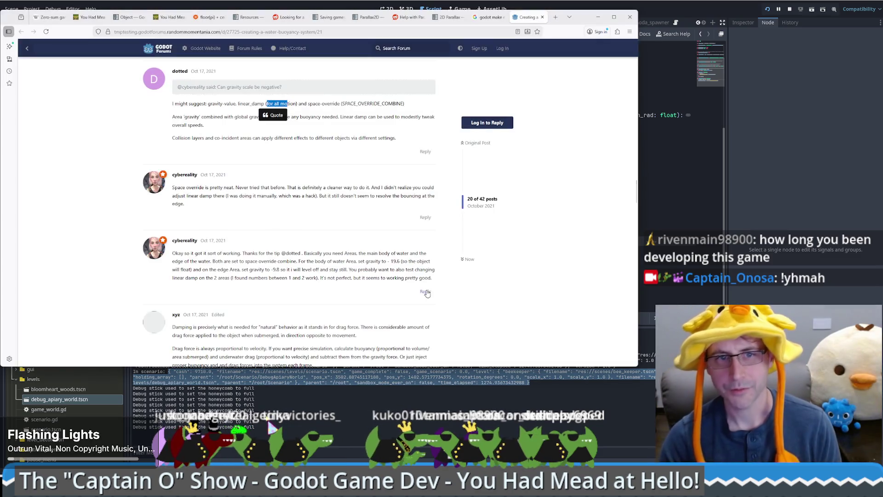
- Load the developer's itch.io address and scroll through the You Had Mead at Hello game page
{"action": "key", "text": "ctrl+l"}
{"action": "type", "text": "mronosa.itch.io/you-had-mead-at-hello"}
{"action": "key", "text": "Return"}
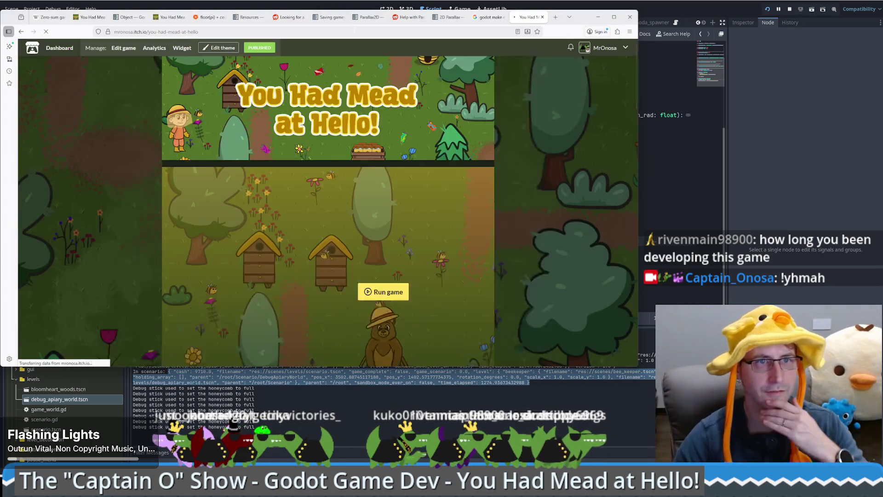
{"action": "scroll", "coordinate": [574, 145], "scroll_direction": "down", "scroll_amount": 6}
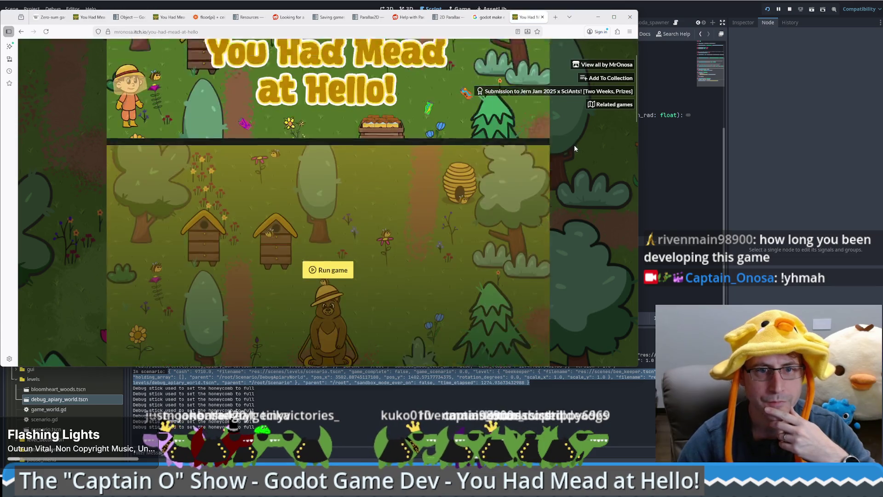
{"action": "scroll", "coordinate": [562, 171], "scroll_direction": "down", "scroll_amount": 3}
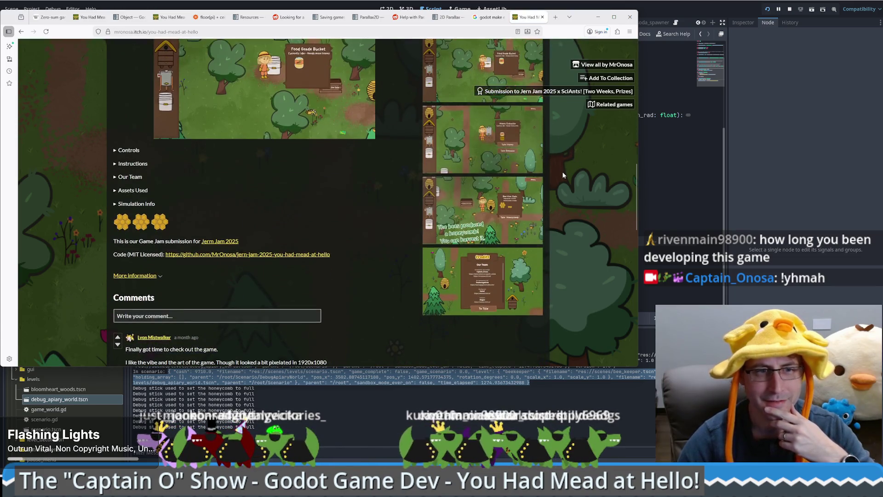
{"action": "scroll", "coordinate": [562, 171], "scroll_direction": "up", "scroll_amount": 8}
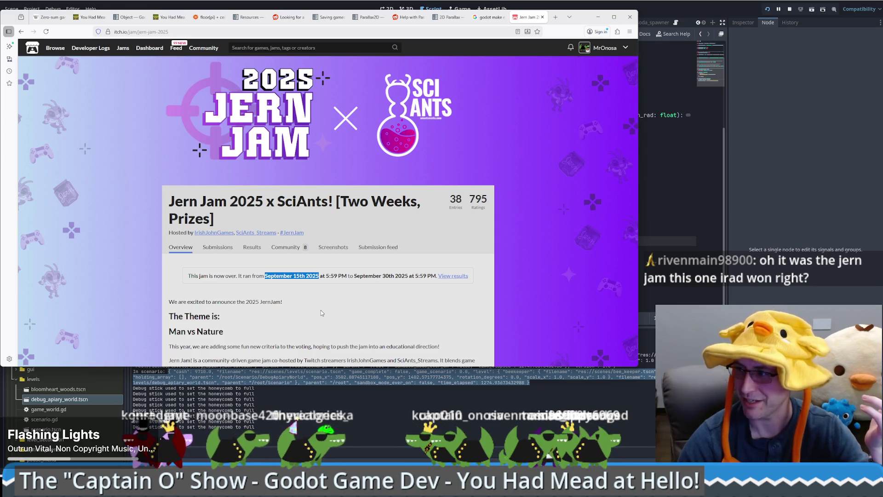
- Check the top rankings in the jam submission results, then return to the You Had Mead at Hello! page
{"action": "key", "text": "alt+Left"}
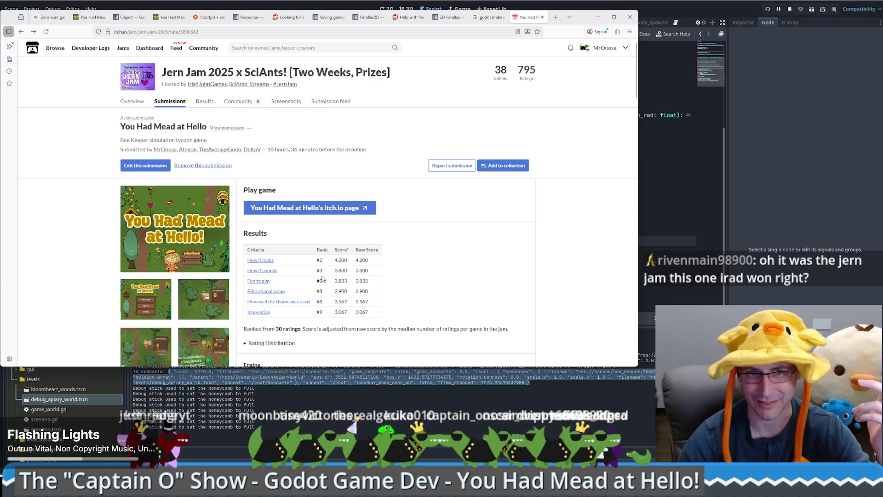
{"action": "left_click_drag", "start_coordinate": [322, 278], "coordinate": [313, 261]}
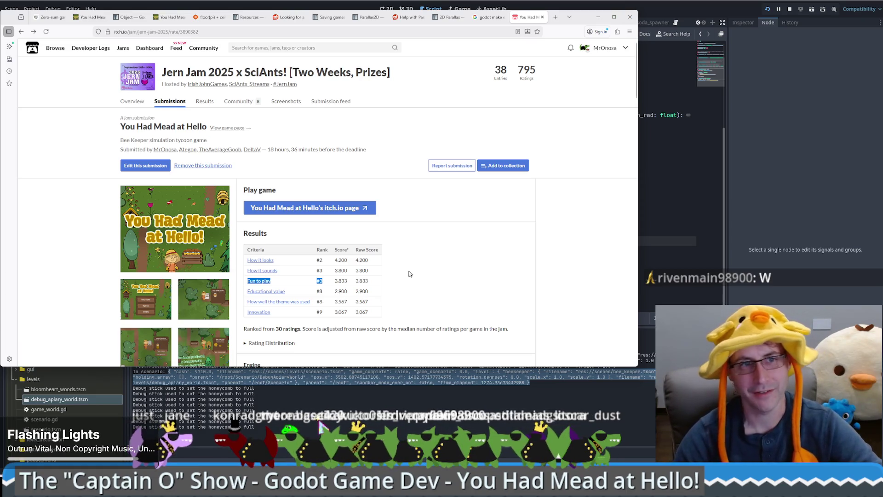
{"action": "key", "text": "alt+Left"}
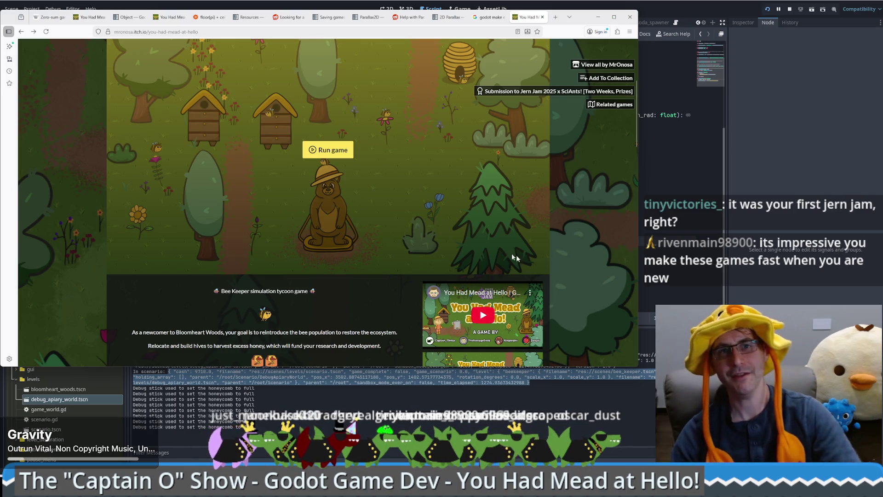
- Open the creator's profile and browse the grid of published games
{"action": "scroll", "coordinate": [249, 70], "scroll_direction": "up", "scroll_amount": 4}
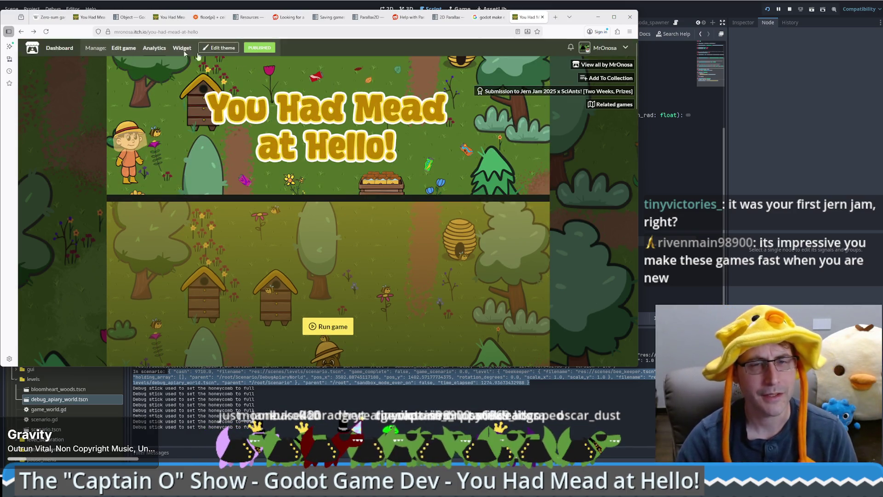
{"action": "left_click", "coordinate": [605, 48]}
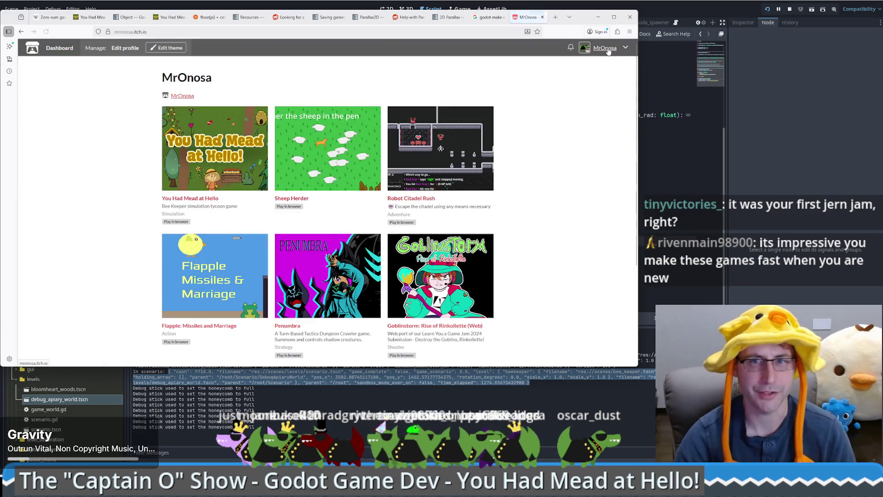
{"action": "scroll", "coordinate": [552, 154], "scroll_direction": "down", "scroll_amount": 2}
{"action": "scroll", "coordinate": [552, 154], "scroll_direction": "down", "scroll_amount": 1}
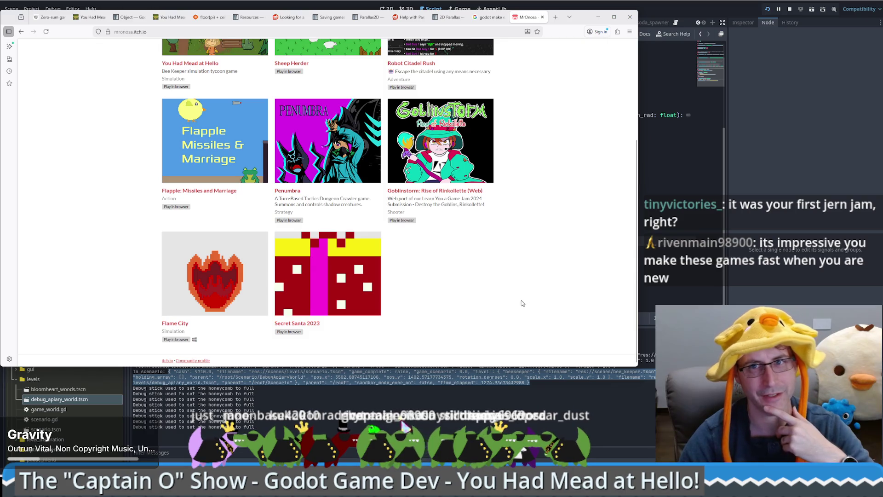
{"action": "scroll", "coordinate": [555, 274], "scroll_direction": "up", "scroll_amount": 1}
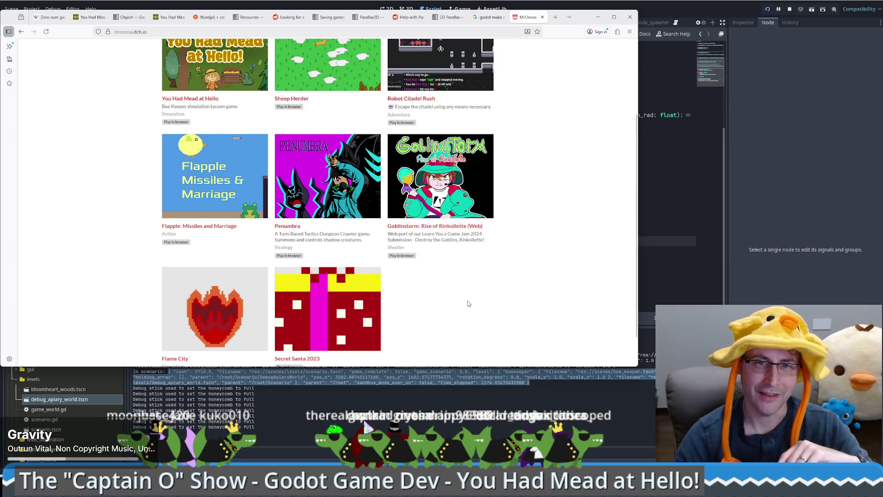
{"action": "scroll", "coordinate": [246, 298], "scroll_direction": "down", "scroll_amount": 1}
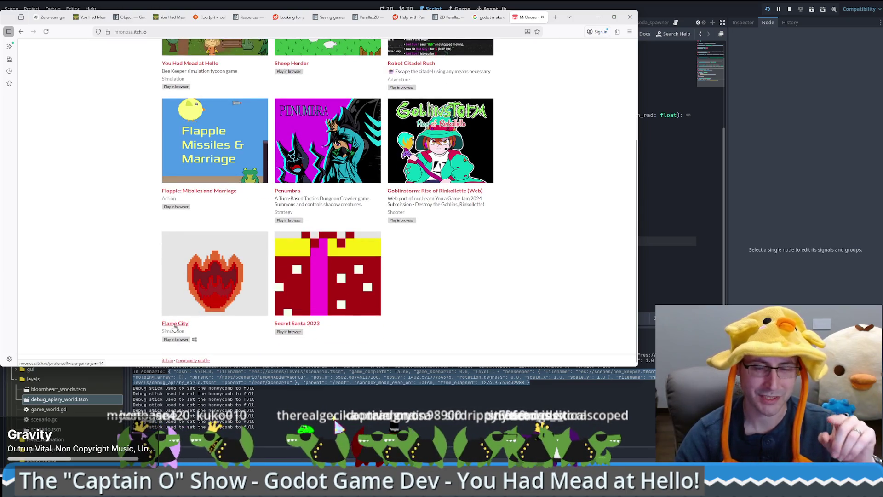
{"action": "scroll", "coordinate": [413, 304], "scroll_direction": "up", "scroll_amount": 1}
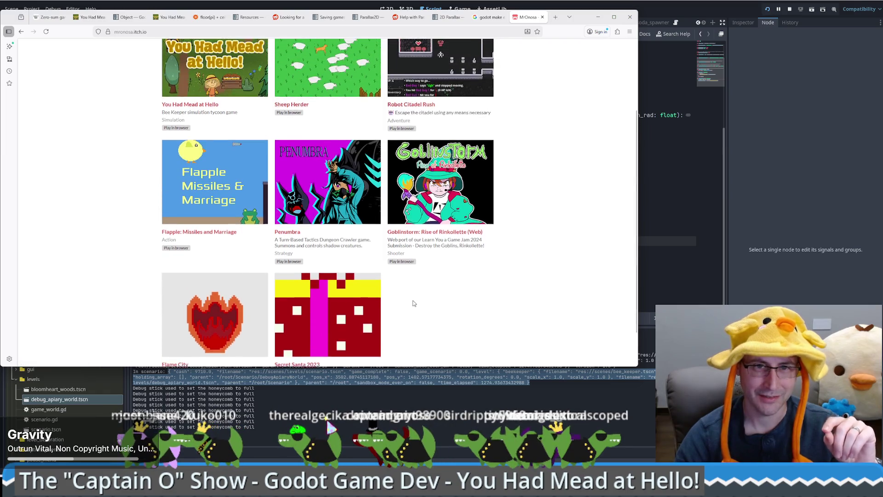
{"action": "scroll", "coordinate": [413, 304], "scroll_direction": "up", "scroll_amount": 1}
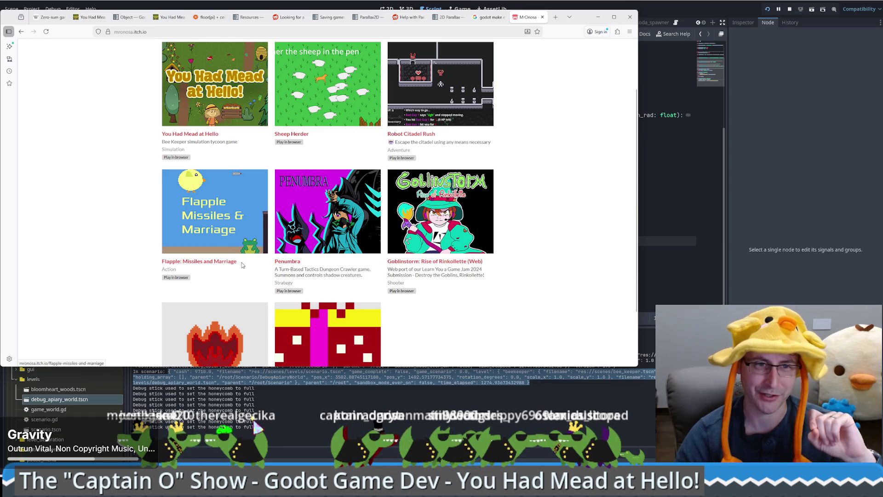
- Highlight the Flapple: Missiles and Marriage and Robot Citadel Rush titles in the grid
{"action": "left_click_drag", "start_coordinate": [147, 262], "coordinate": [246, 265]}
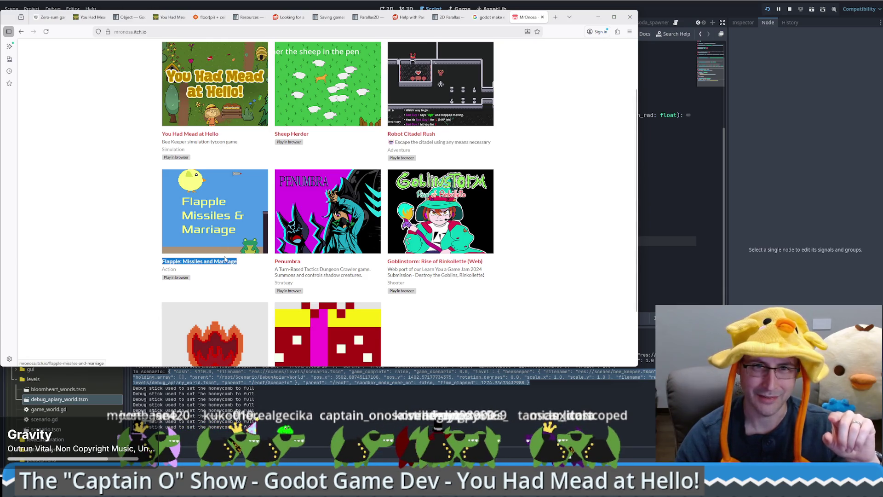
{"action": "scroll", "coordinate": [221, 258], "scroll_direction": "up", "scroll_amount": 2}
{"action": "left_click", "coordinate": [444, 201]}
{"action": "left_click_drag", "start_coordinate": [444, 201], "coordinate": [388, 198]}
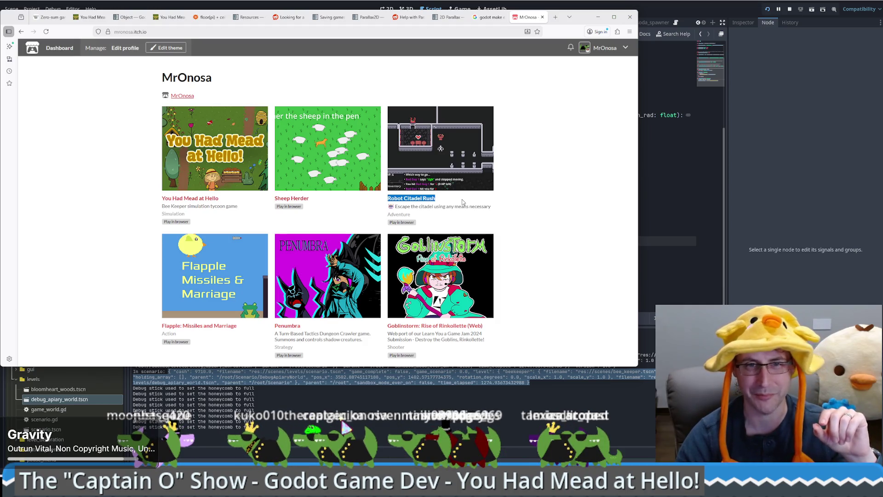
{"action": "left_click", "coordinate": [463, 202]}
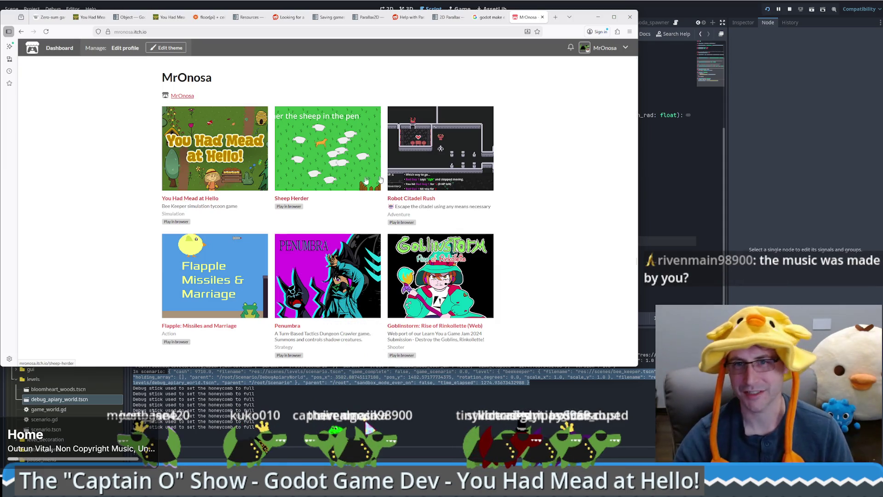
{"action": "left_click", "coordinate": [659, 243]}
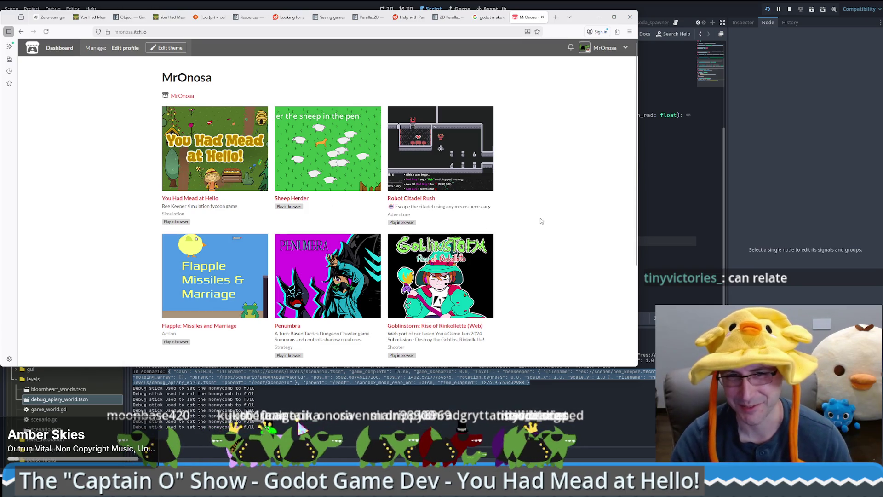
{"action": "left_click", "coordinate": [665, 216]}
- Review utility.gd in Godot from the end of the script to the top
{"action": "scroll", "coordinate": [522, 211], "scroll_direction": "up", "scroll_amount": 2}
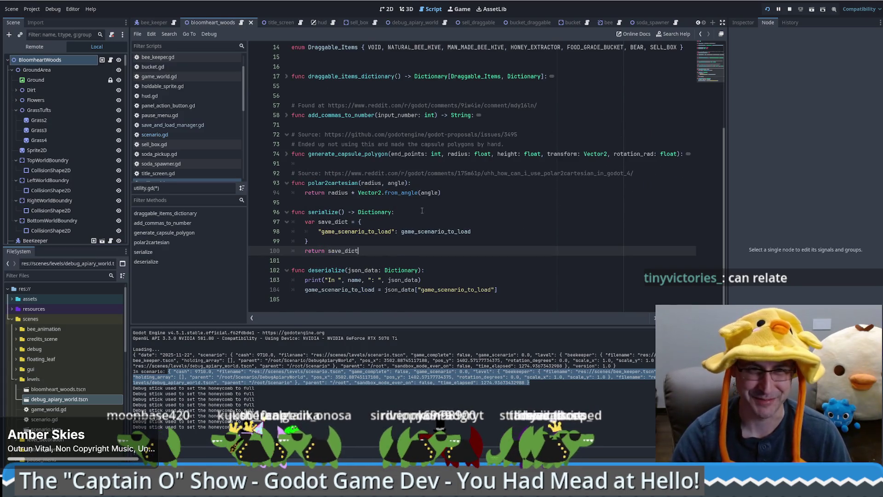
{"action": "scroll", "coordinate": [422, 211], "scroll_direction": "up", "scroll_amount": 4}
{"action": "scroll", "coordinate": [572, 167], "scroll_direction": "down", "scroll_amount": 4}
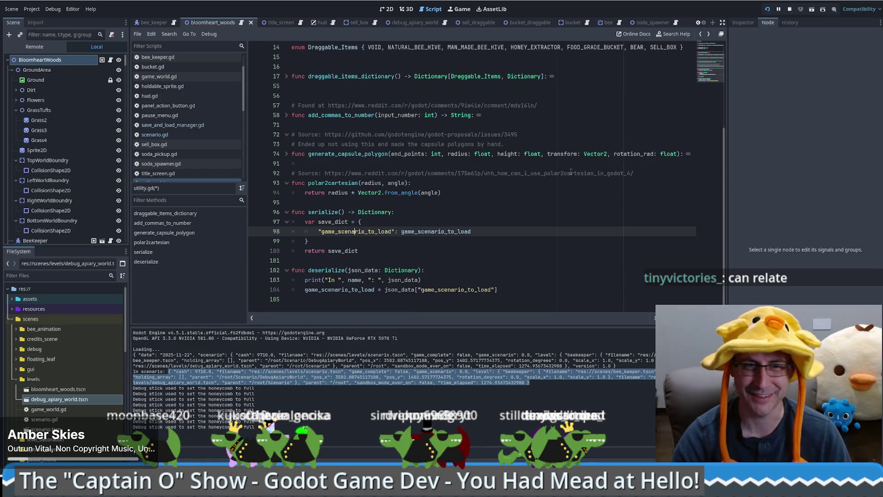
{"action": "key", "text": "ctrl+End"}
{"action": "key", "text": "ctrl+Home"}
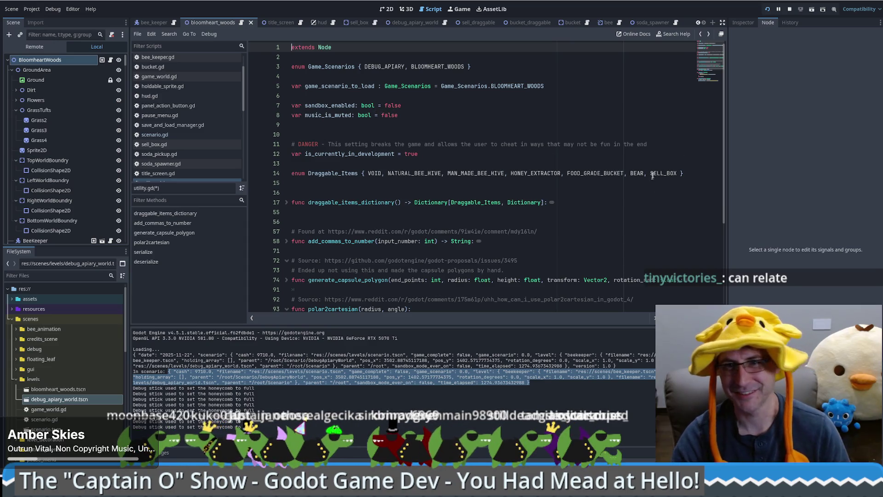
{"action": "left_click_drag", "start_coordinate": [724, 177], "coordinate": [723, 252]}
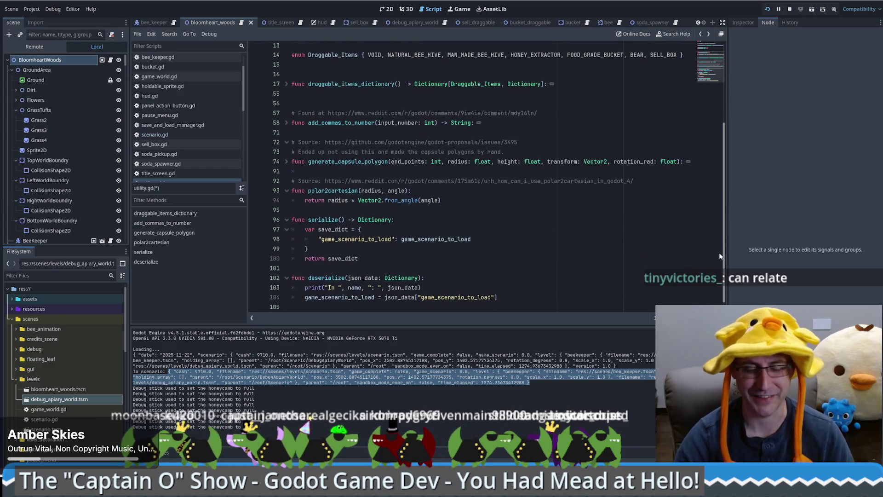
- Return to the serialize function on line 98 and save utility.gd
{"action": "left_click", "coordinate": [412, 232]}
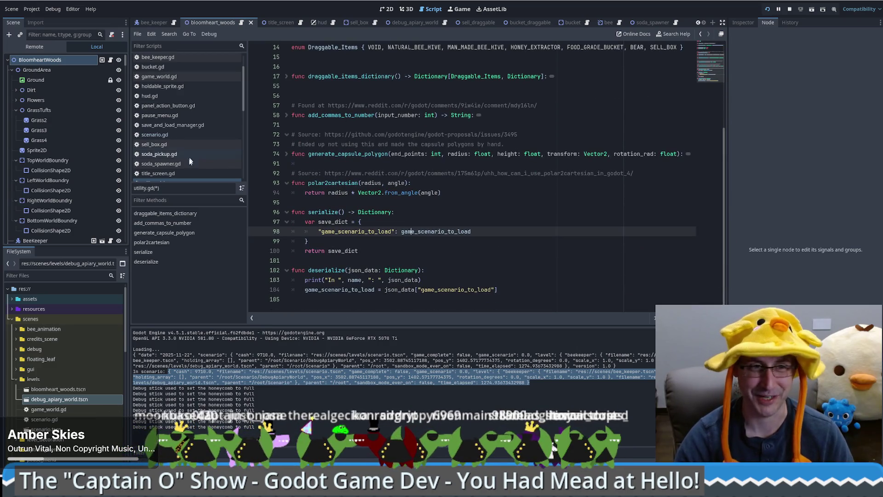
{"action": "scroll", "coordinate": [182, 149], "scroll_direction": "down", "scroll_amount": 2}
{"action": "key", "text": "ctrl+s"}
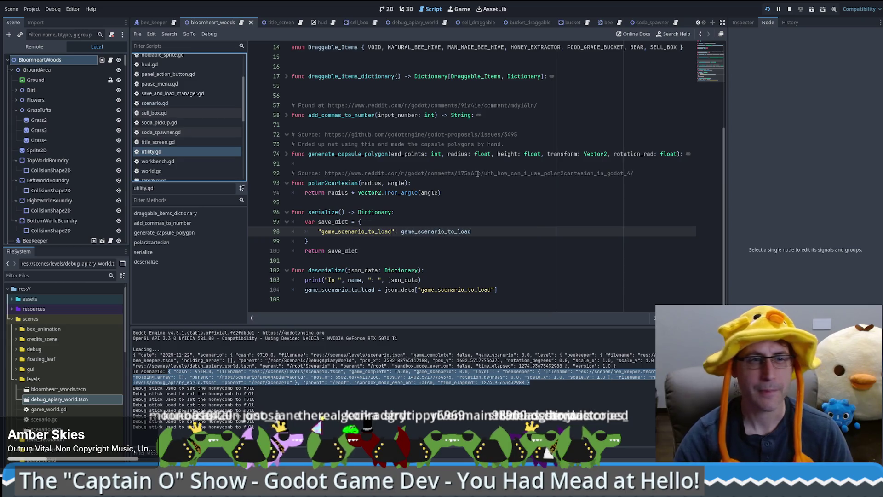
{"action": "left_click", "coordinate": [515, 182]}
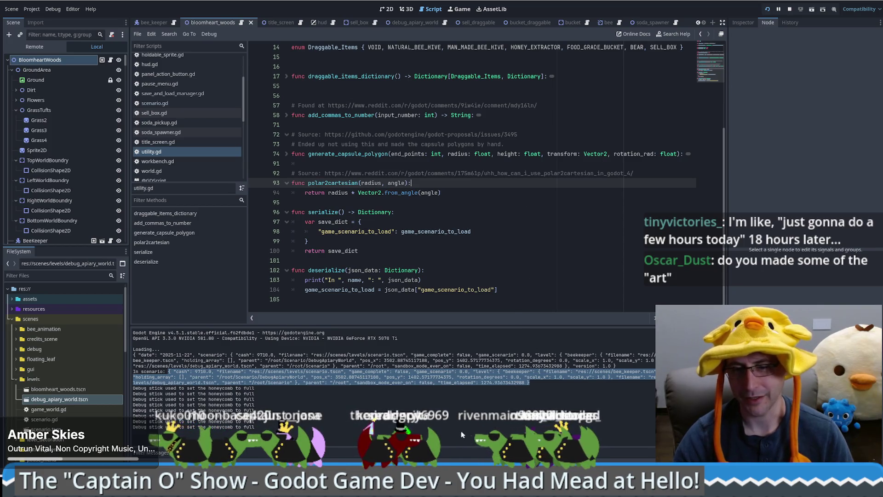
- Browse the developer's game grid, highlighting the Flame City and Secret Santa 2023 titles
{"action": "left_click", "coordinate": [481, 488]}
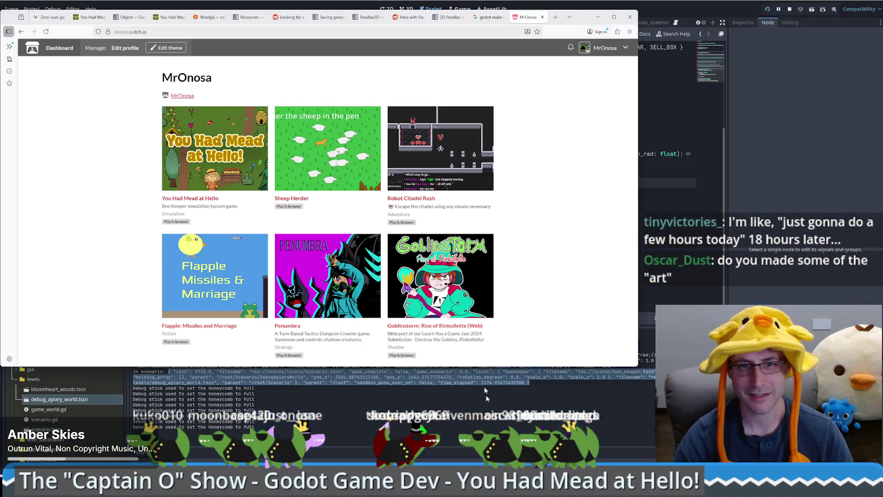
{"action": "left_click_drag", "start_coordinate": [309, 199], "coordinate": [275, 199]}
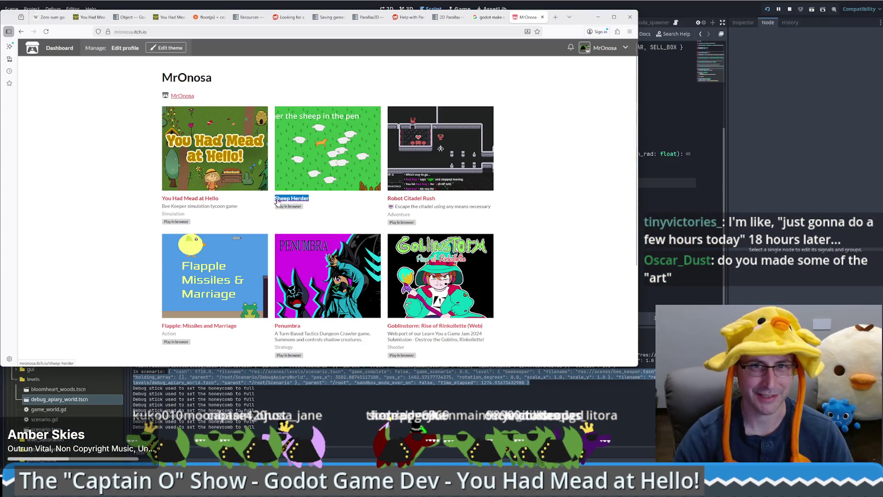
{"action": "scroll", "coordinate": [222, 237], "scroll_direction": "down", "scroll_amount": 2}
{"action": "scroll", "coordinate": [222, 238], "scroll_direction": "down", "scroll_amount": 2}
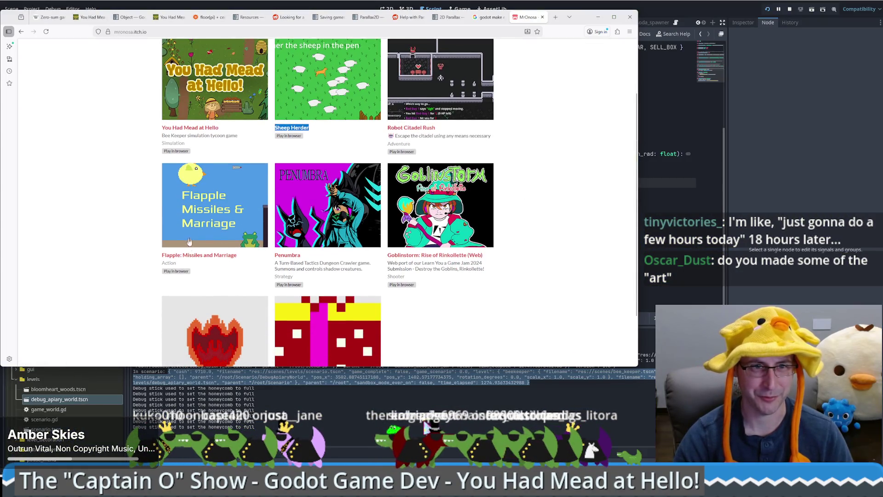
{"action": "left_click_drag", "start_coordinate": [162, 255], "coordinate": [246, 259]}
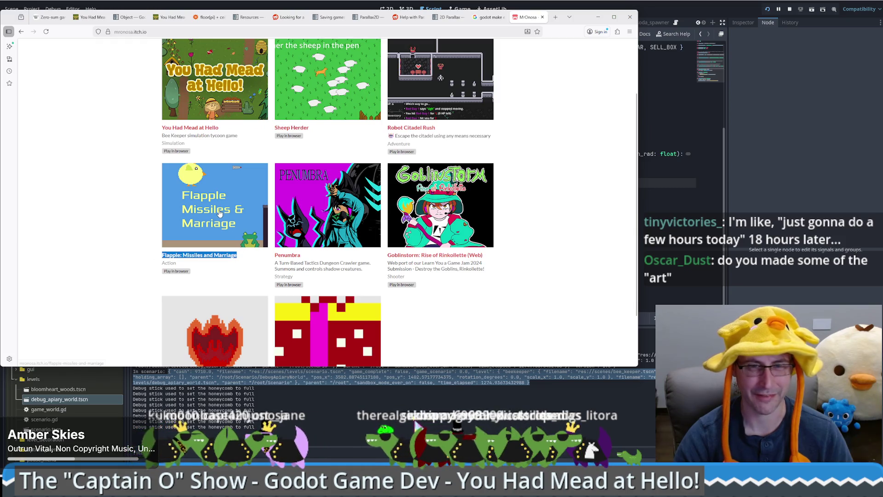
{"action": "scroll", "coordinate": [408, 307], "scroll_direction": "down", "scroll_amount": 3}
{"action": "mouse_move", "coordinate": [321, 323]}
{"action": "left_mouse_down"}
{"action": "mouse_move", "coordinate": [184, 294]}
{"action": "mouse_move", "coordinate": [160, 325]}
{"action": "left_mouse_up"}
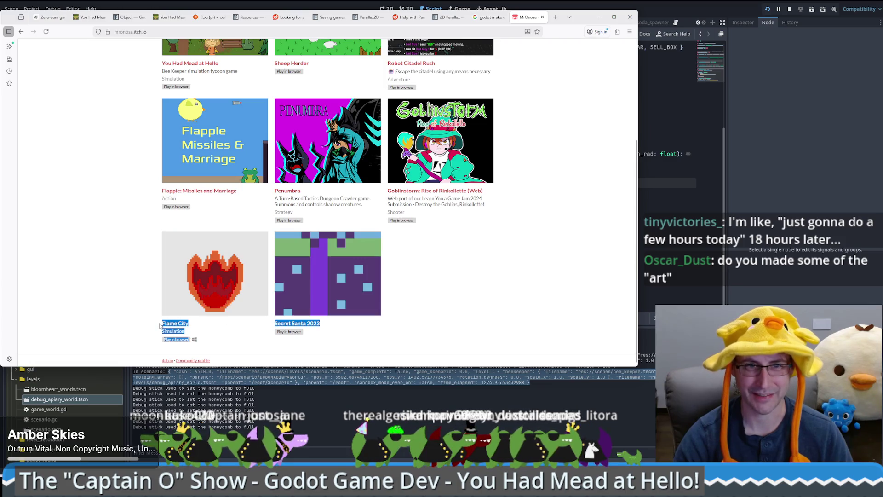
{"action": "scroll", "coordinate": [559, 277], "scroll_direction": "up", "scroll_amount": 5}
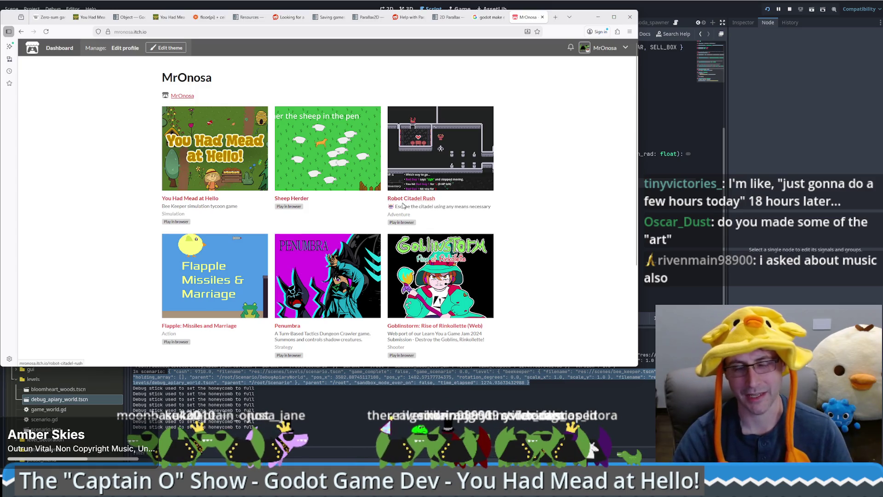
- Check Robot Citadel Rush's credited Kenney Micro Roguelike asset page, then go back to the profile
{"action": "left_click", "coordinate": [426, 203]}
{"action": "scroll", "coordinate": [372, 271], "scroll_direction": "down", "scroll_amount": 3}
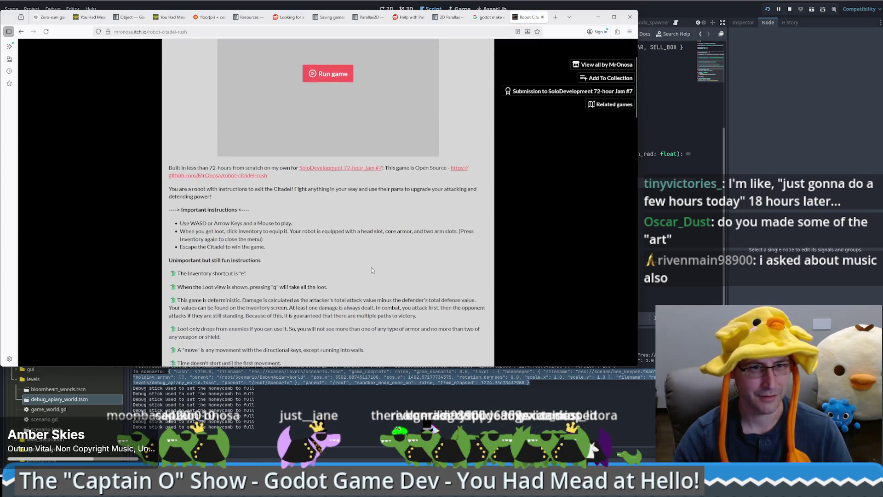
{"action": "scroll", "coordinate": [373, 271], "scroll_direction": "down", "scroll_amount": 4}
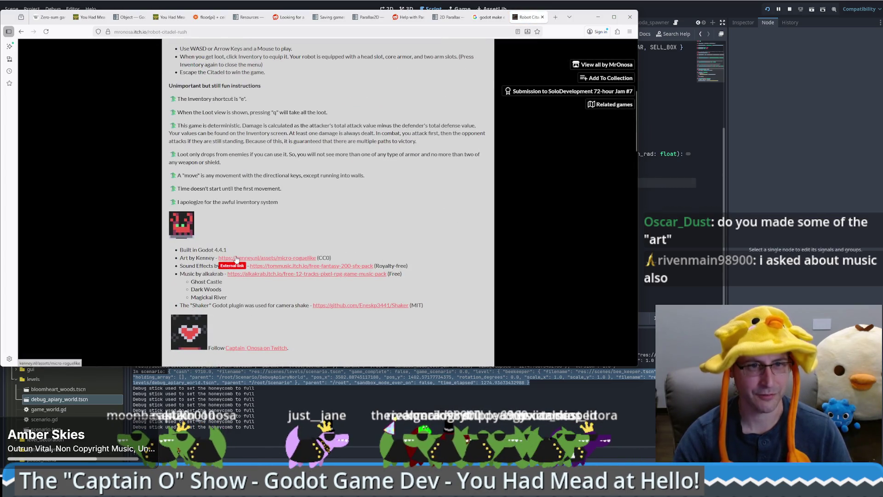
{"action": "left_click", "coordinate": [309, 258]}
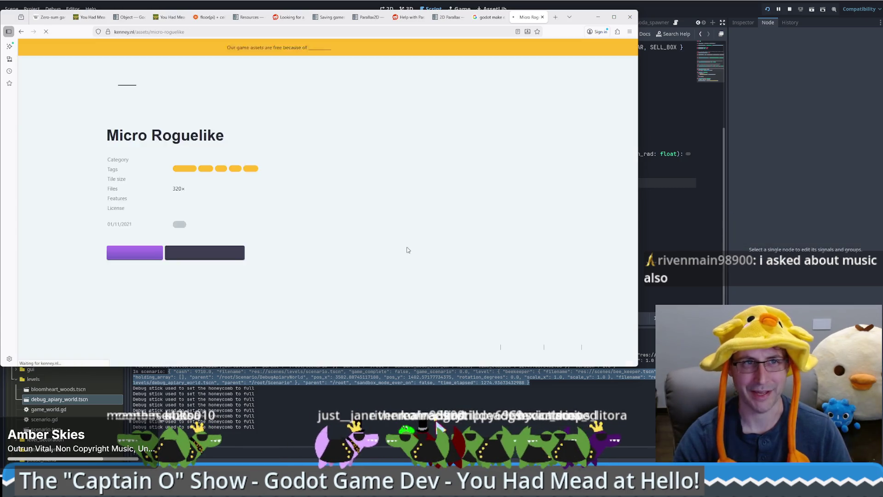
{"action": "key", "text": "alt+Left"}
{"action": "key", "text": "alt+Left"}
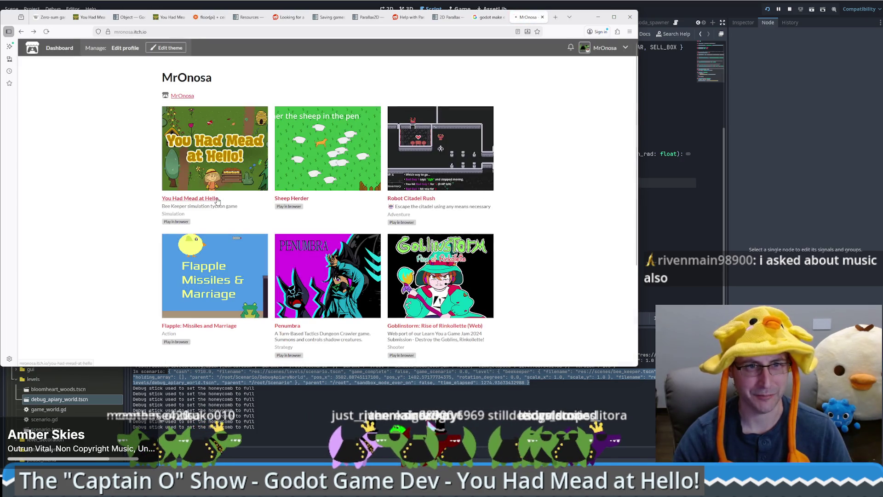
- Open the You Had Mead at Hello game page and scroll through its description
{"action": "left_click", "coordinate": [217, 201]}
{"action": "scroll", "coordinate": [309, 222], "scroll_direction": "down", "scroll_amount": 10}
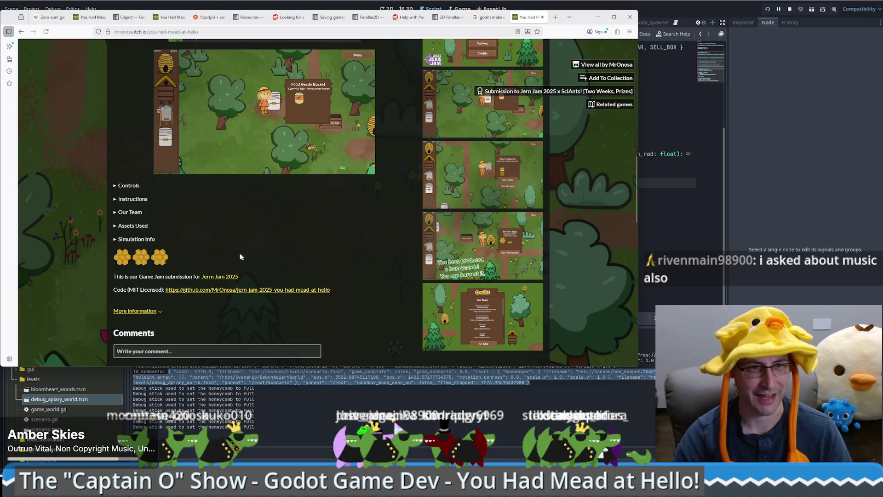
{"action": "scroll", "coordinate": [246, 245], "scroll_direction": "down", "scroll_amount": 3}
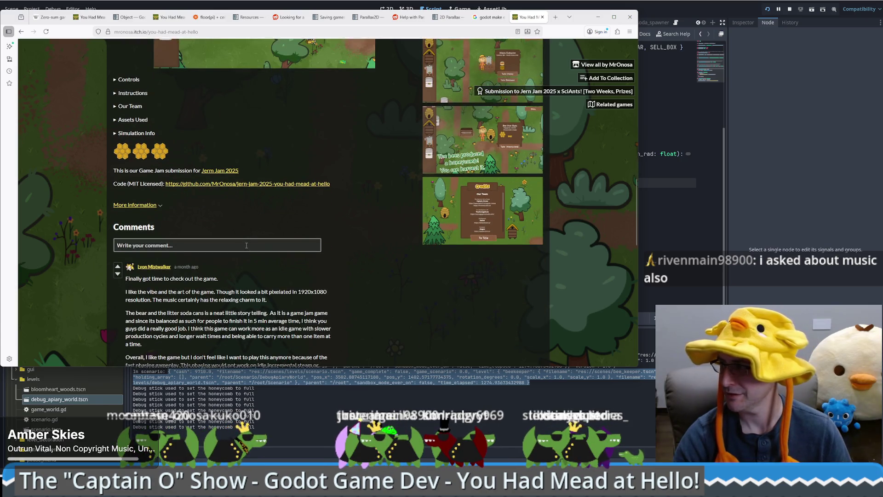
{"action": "scroll", "coordinate": [245, 246], "scroll_direction": "up", "scroll_amount": 15}
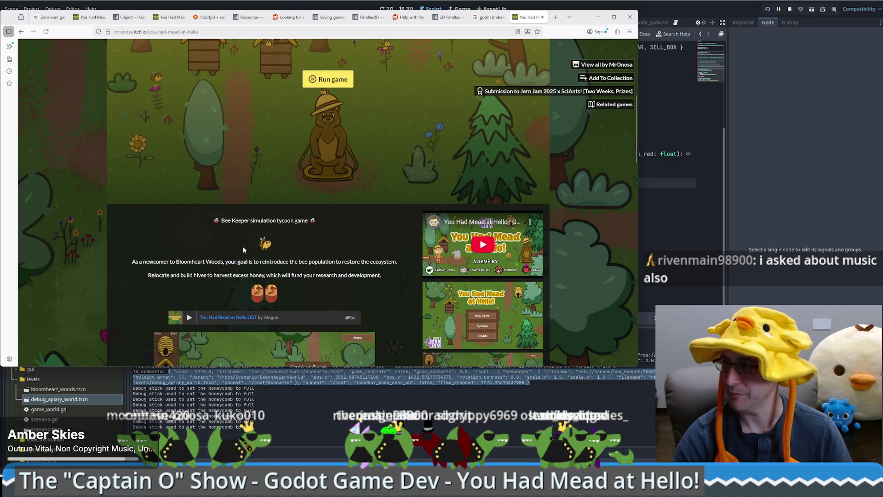
{"action": "scroll", "coordinate": [243, 248], "scroll_direction": "up", "scroll_amount": 5}
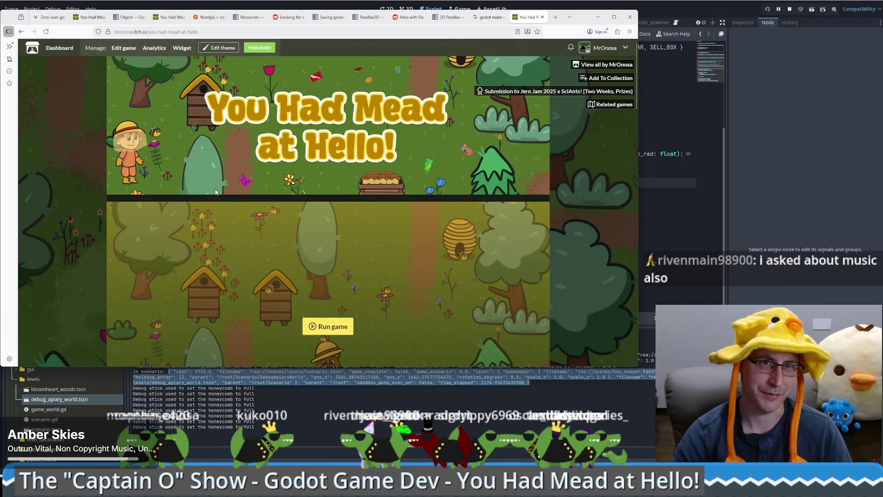
{"action": "scroll", "coordinate": [365, 221], "scroll_direction": "down", "scroll_amount": 2}
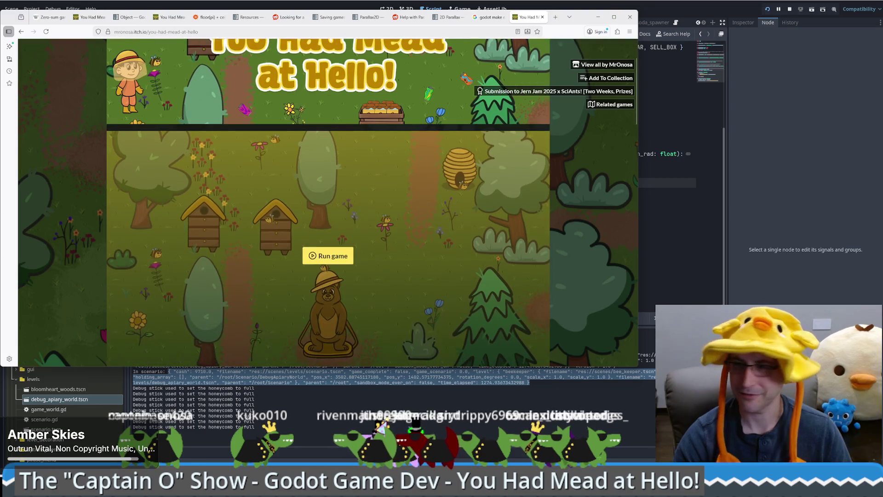
{"action": "scroll", "coordinate": [507, 291], "scroll_direction": "down", "scroll_amount": 8}
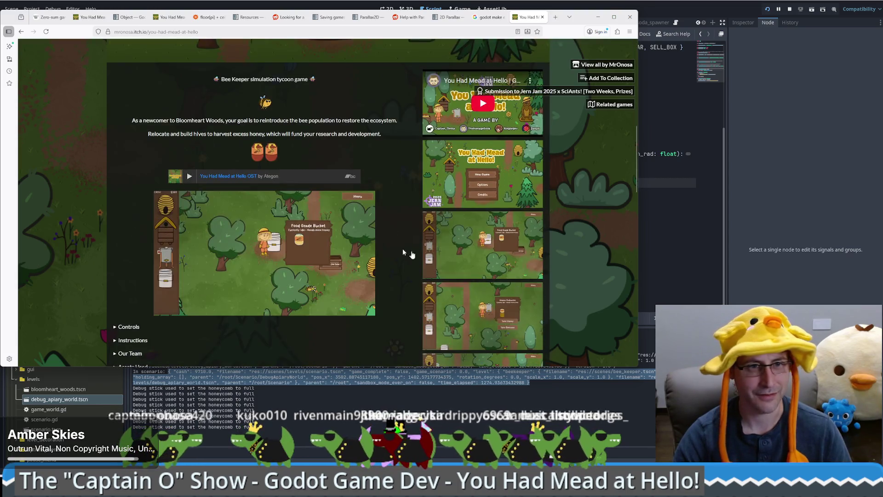
{"action": "scroll", "coordinate": [184, 213], "scroll_direction": "down", "scroll_amount": 3}
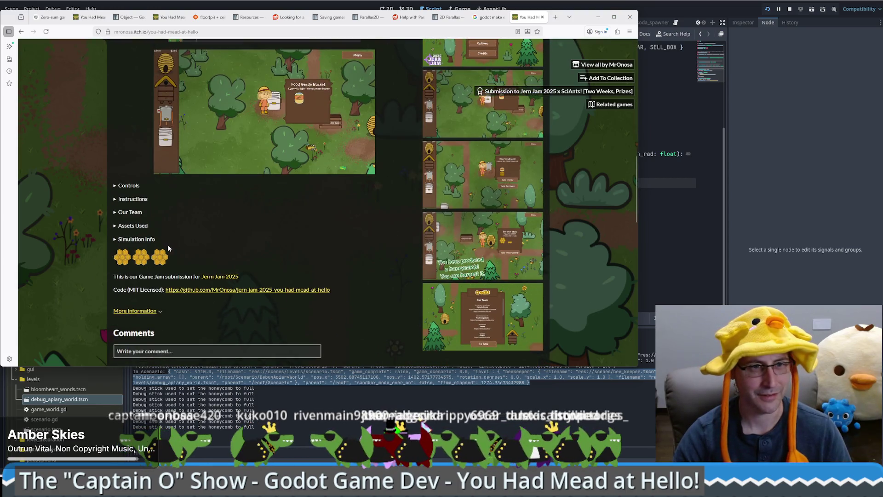
- Expand the Our Team section and select the team member credits
{"action": "left_click", "coordinate": [131, 213]}
{"action": "left_click_drag", "start_coordinate": [143, 248], "coordinate": [80, 224]}
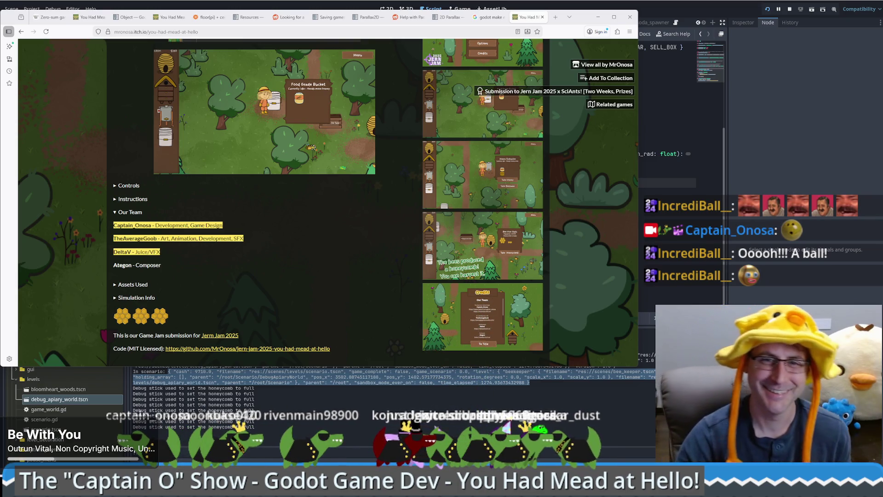
{"action": "key", "text": "alt+Tab"}
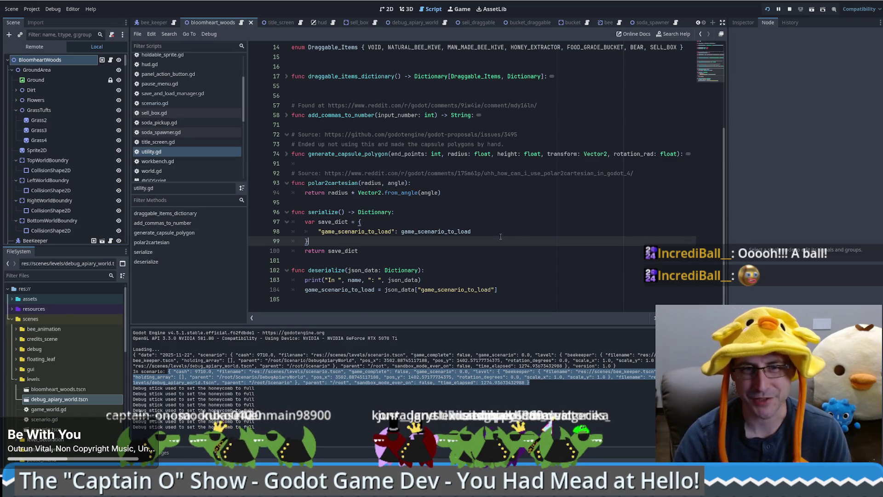
- Scroll through utility.gd's serialize and deserialize code and focus the open-scripts list
{"action": "scroll", "coordinate": [500, 237], "scroll_direction": "up", "scroll_amount": 3}
{"action": "scroll", "coordinate": [560, 243], "scroll_direction": "down", "scroll_amount": 3}
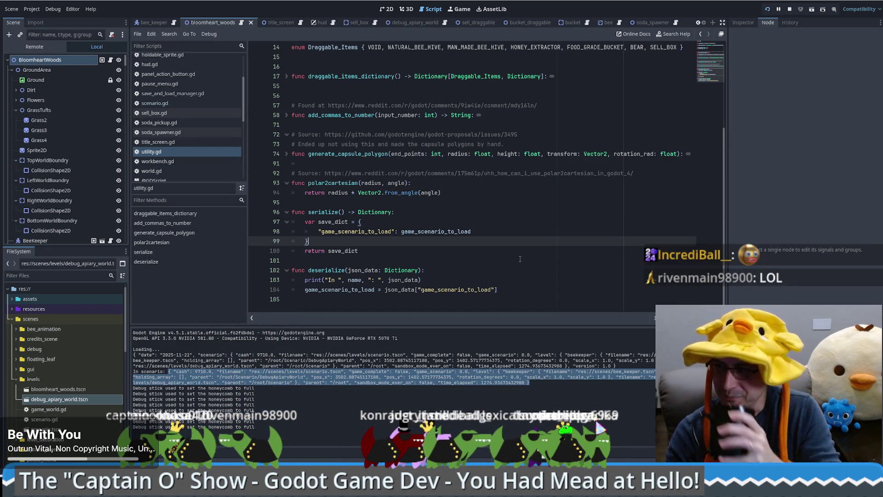
{"action": "scroll", "coordinate": [559, 255], "scroll_direction": "up", "scroll_amount": 1}
{"action": "scroll", "coordinate": [555, 256], "scroll_direction": "down", "scroll_amount": 1}
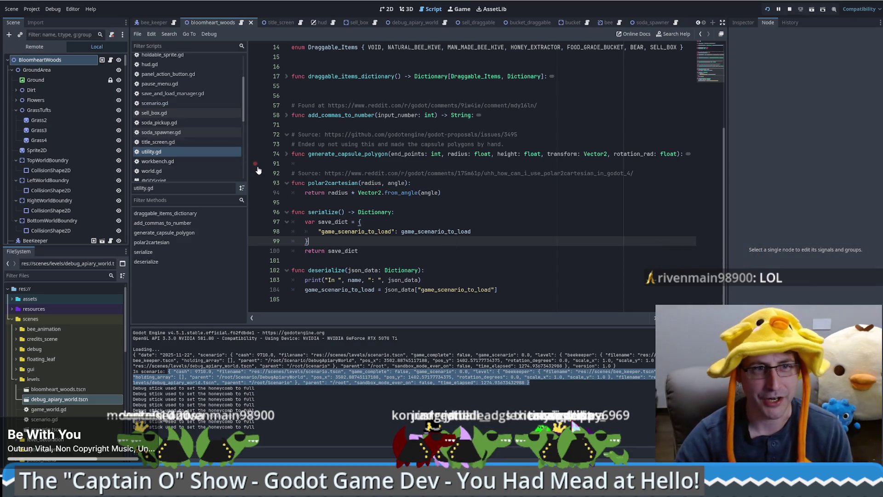
{"action": "left_click", "coordinate": [169, 154]}
- Review scenario.gd's serialize save dictionary and its deserialize function
{"action": "left_click", "coordinate": [164, 103]}
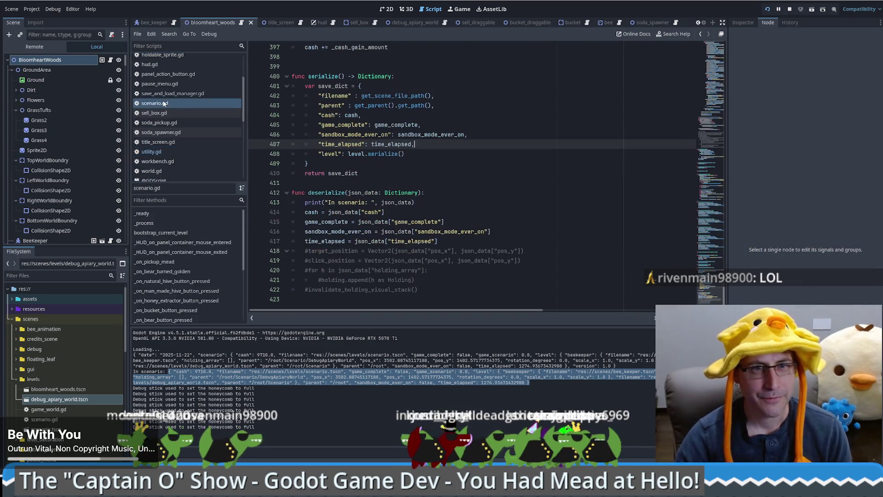
{"action": "left_click", "coordinate": [462, 152]}
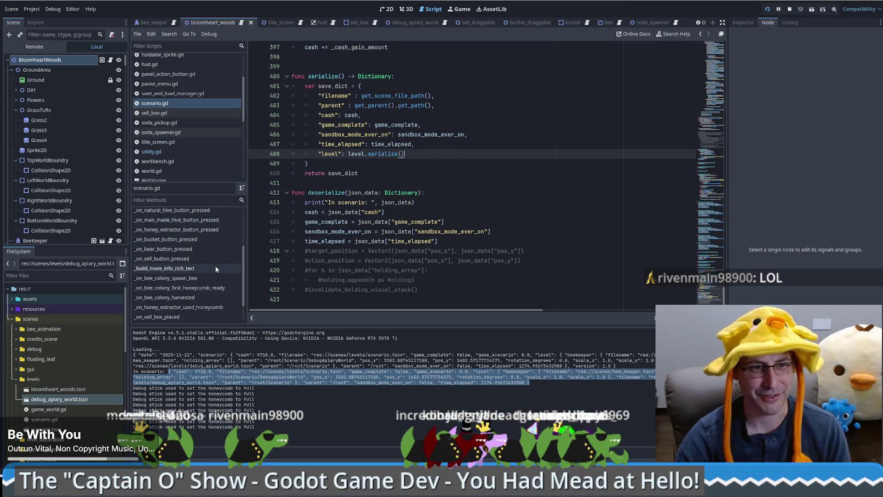
{"action": "scroll", "coordinate": [190, 152], "scroll_direction": "down", "scroll_amount": 3}
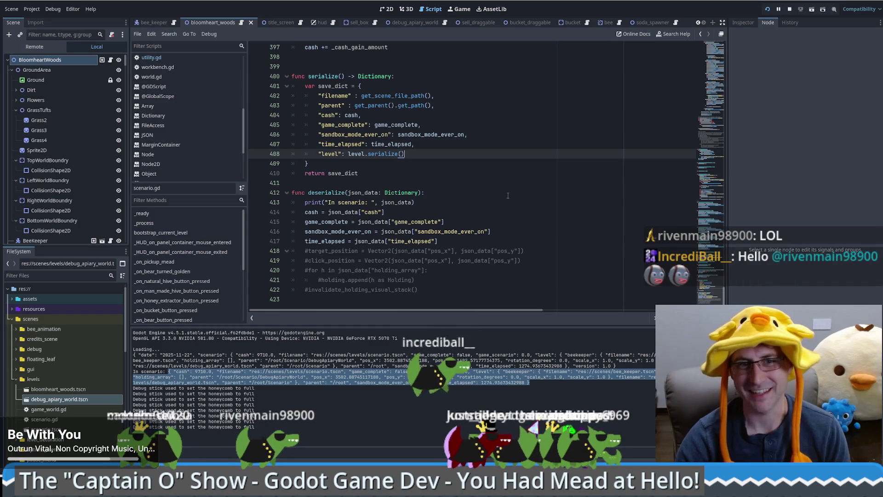
{"action": "left_click", "coordinate": [482, 193]}
{"action": "scroll", "coordinate": [482, 197], "scroll_direction": "up", "scroll_amount": 5}
{"action": "scroll", "coordinate": [483, 197], "scroll_direction": "up", "scroll_amount": 2}
{"action": "scroll", "coordinate": [190, 153], "scroll_direction": "up", "scroll_amount": 5}
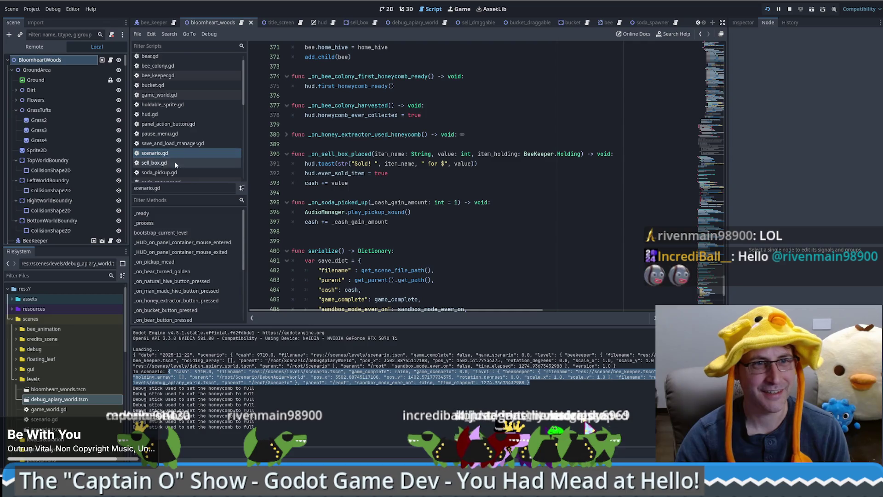
{"action": "scroll", "coordinate": [182, 134], "scroll_direction": "up", "scroll_amount": 2}
{"action": "scroll", "coordinate": [170, 106], "scroll_direction": "down", "scroll_amount": 3}
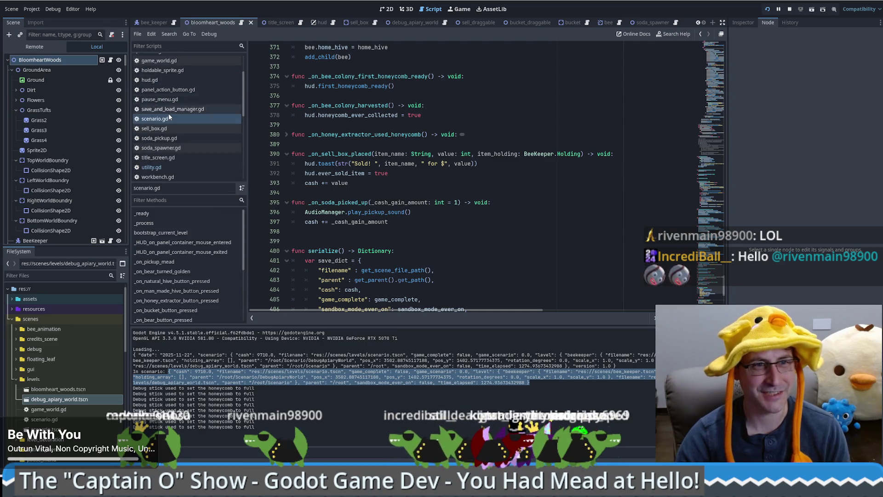
{"action": "scroll", "coordinate": [174, 164], "scroll_direction": "up", "scroll_amount": 2}
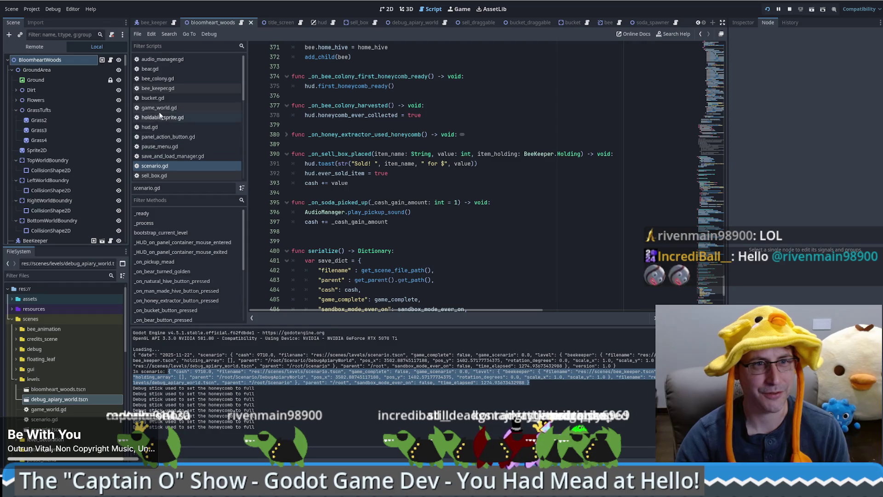
{"action": "left_click", "coordinate": [176, 155]}
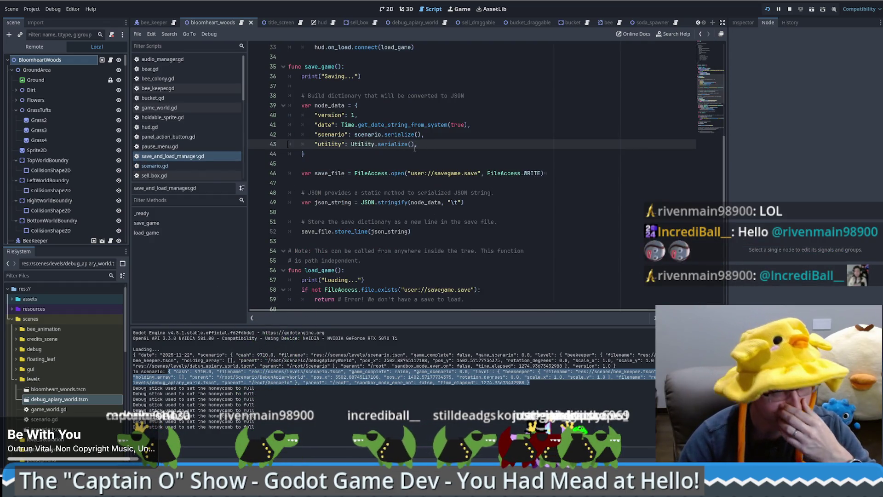
- Add Utility.deserialize(node_data["utility"]) after print(node_data) in load_game
{"action": "left_click_drag", "start_coordinate": [430, 146], "coordinate": [428, 135]}
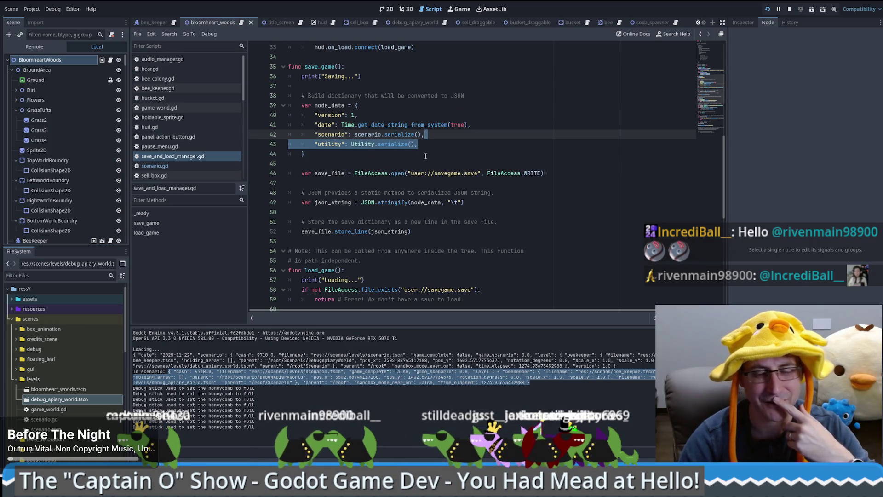
{"action": "scroll", "coordinate": [425, 156], "scroll_direction": "down", "scroll_amount": 8}
{"action": "scroll", "coordinate": [448, 167], "scroll_direction": "down", "scroll_amount": 2}
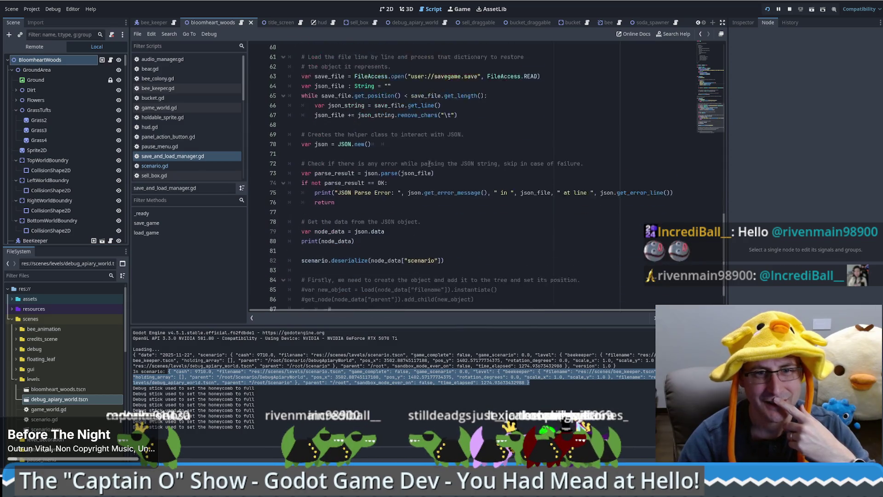
{"action": "left_click", "coordinate": [406, 213]}
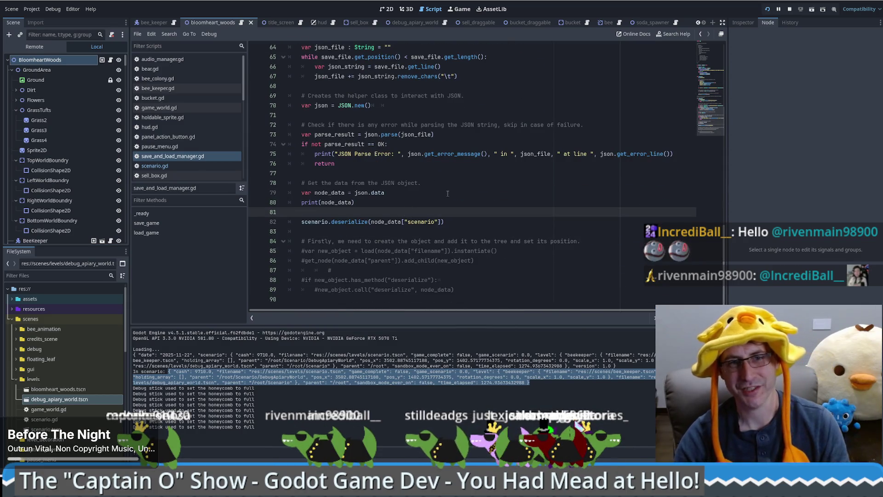
{"action": "key", "text": "Return"}
{"action": "scroll", "coordinate": [330, 178], "scroll_direction": "up", "scroll_amount": 10}
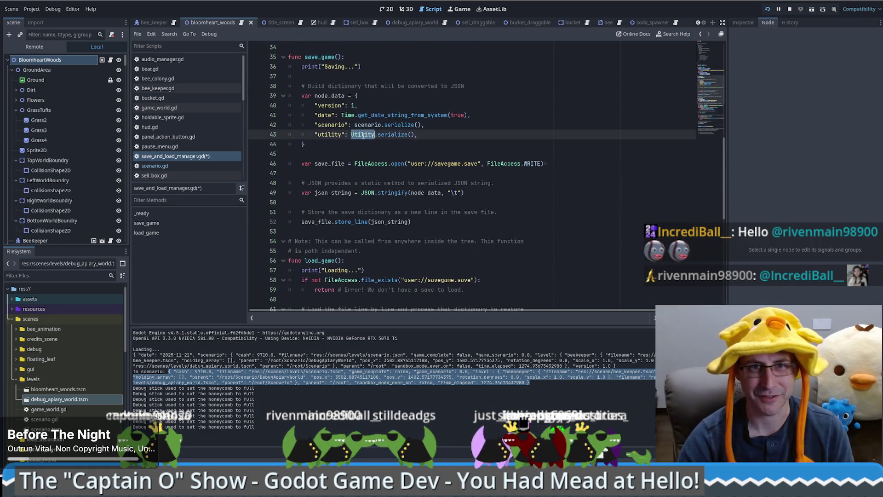
{"action": "scroll", "coordinate": [374, 144], "scroll_direction": "down", "scroll_amount": 10}
{"action": "left_click", "coordinate": [337, 224]}
{"action": "type", "text": "Utility.de"}
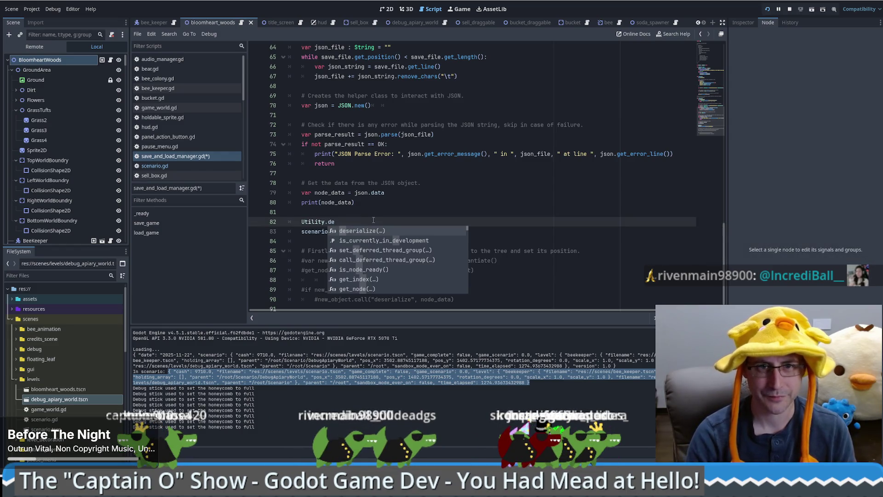
{"action": "key", "text": "Return"}
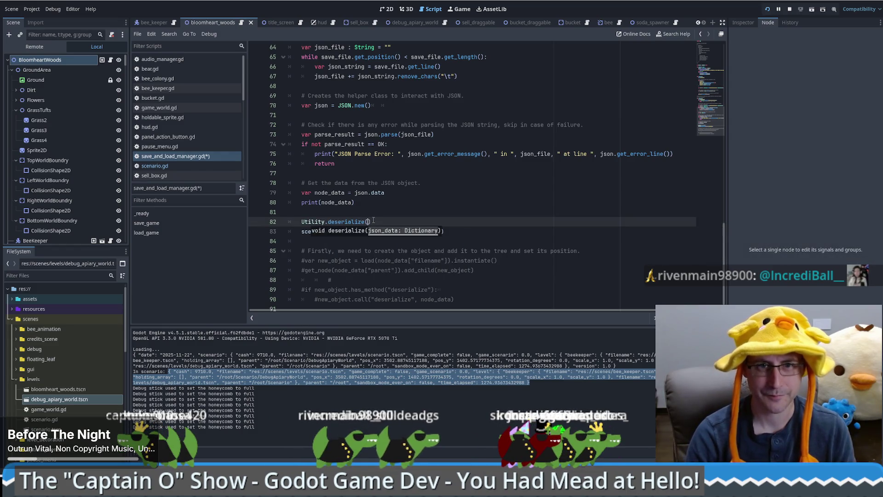
{"action": "type", "text": "node_data"}
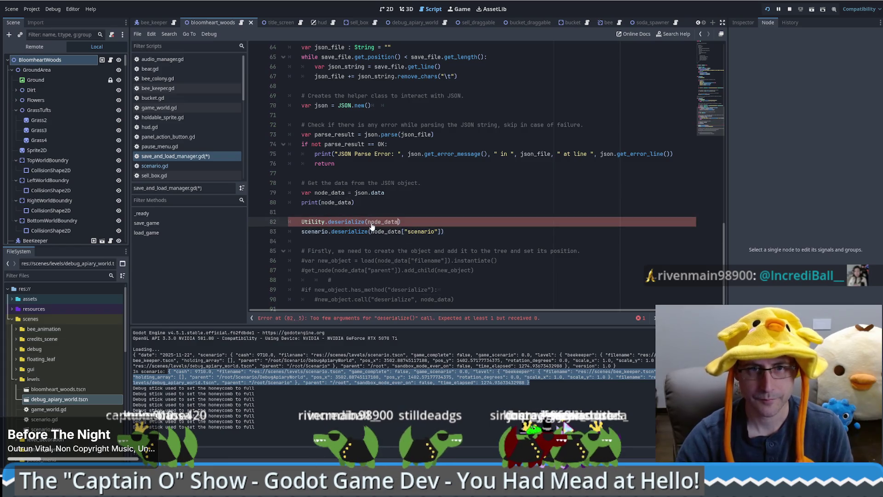
{"action": "type", "text": "[\"p"}
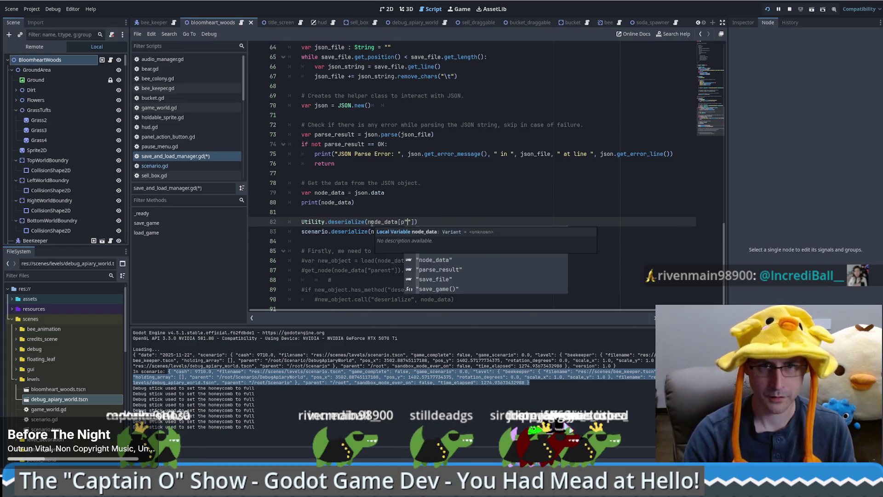
{"action": "key", "text": "Escape"}
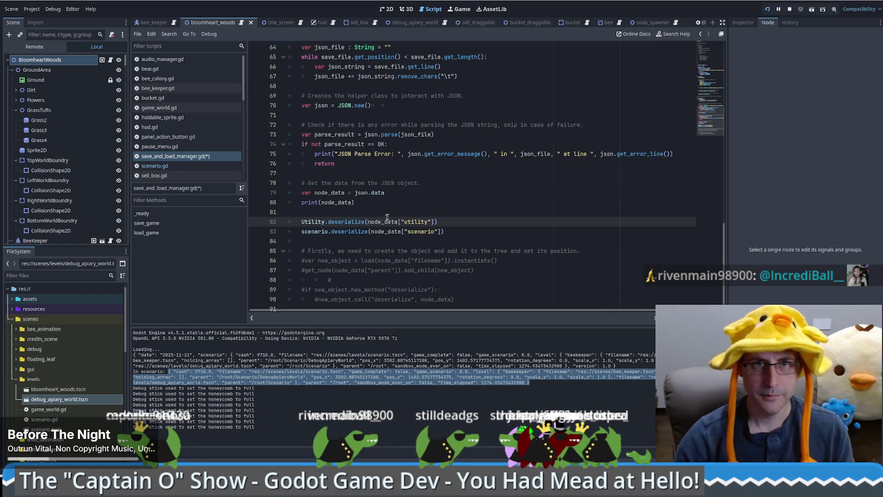
- Tidy the blank lines around the new Utility.deserialize call
{"action": "scroll", "coordinate": [325, 150], "scroll_direction": "up", "scroll_amount": 10}
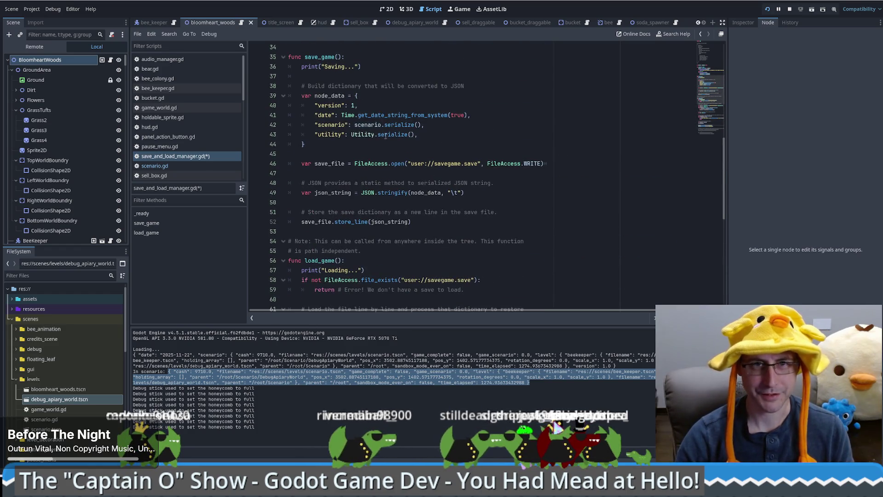
{"action": "scroll", "coordinate": [386, 161], "scroll_direction": "down", "scroll_amount": 10}
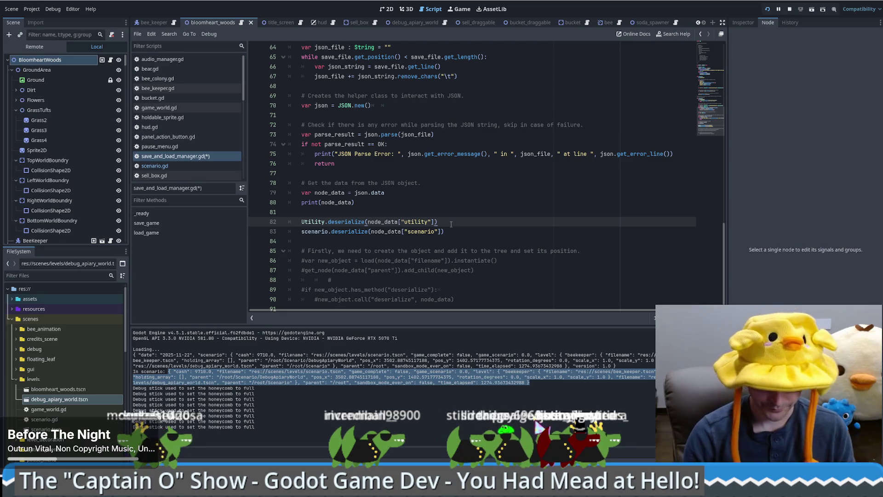
{"action": "key", "text": "Up"}
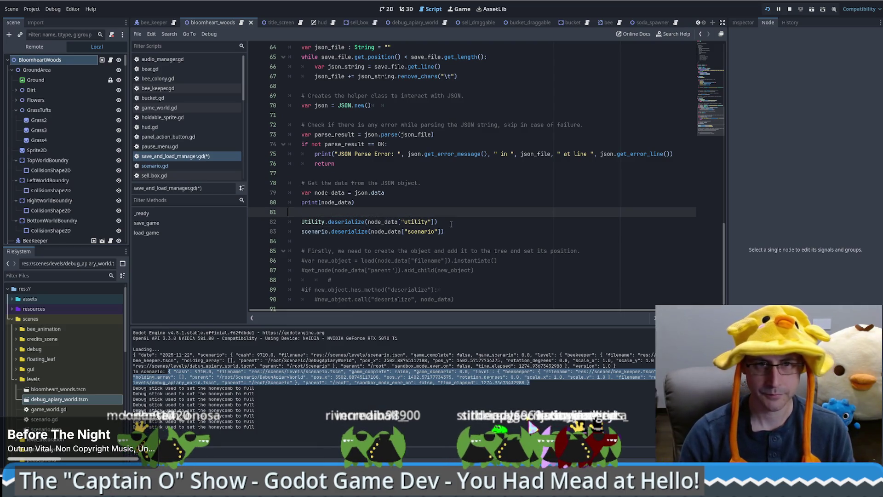
{"action": "key", "text": "Return"}
{"action": "key", "text": "BackSpace"}
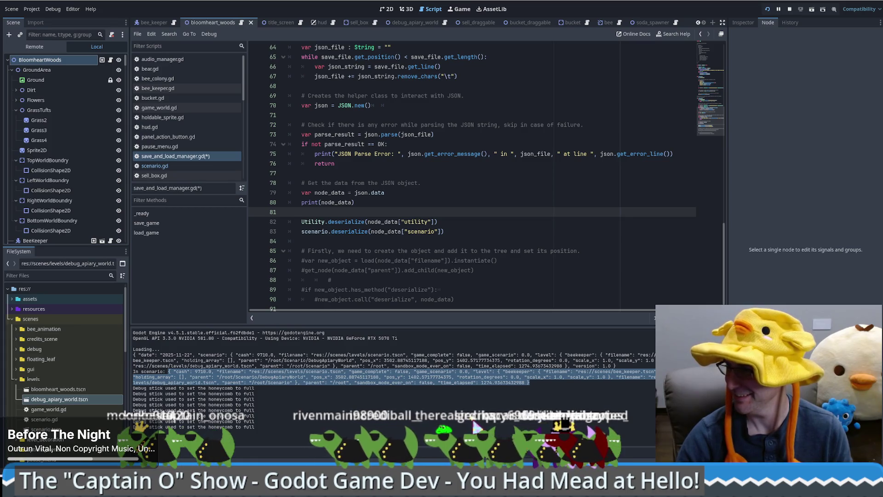
- Jump from load_game to Utility's deserialize definition in utility.gd
{"action": "left_click", "coordinate": [511, 234]}
{"action": "key", "text": "Up"}
{"action": "key", "text": "Up"}
{"action": "key", "text": "Up"}
{"action": "scroll", "coordinate": [375, 217], "scroll_direction": "down", "scroll_amount": 1}
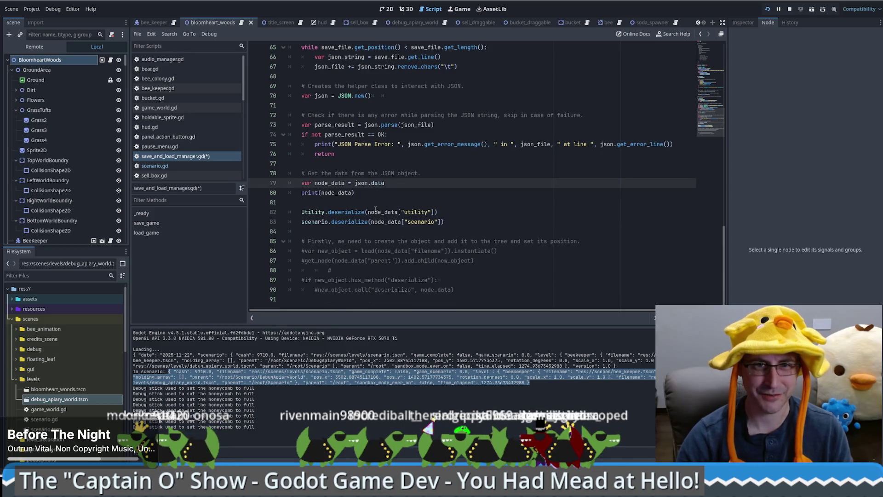
{"action": "left_click", "coordinate": [353, 211], "text": "ctrl"}
{"action": "scroll", "coordinate": [455, 239], "scroll_direction": "down", "scroll_amount": 1}
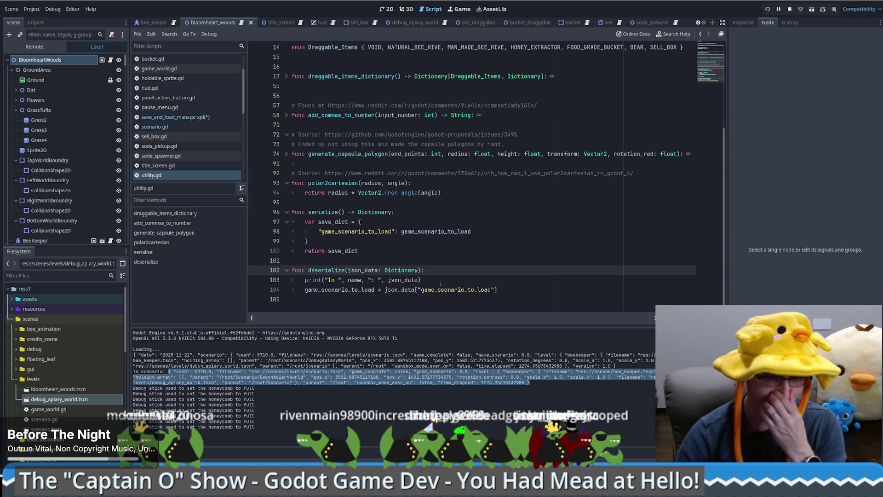
- Replace scenario.gd's deserialize print with utility.gd's name-printing line, save, and run the game
{"action": "left_click_drag", "start_coordinate": [432, 270], "coordinate": [436, 279]}
{"action": "key", "text": "ctrl+c"}
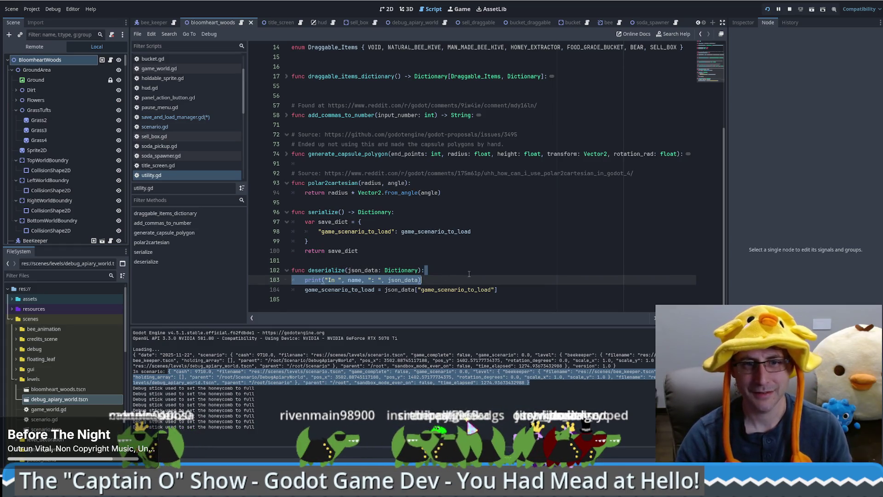
{"action": "key", "text": "alt+Left"}
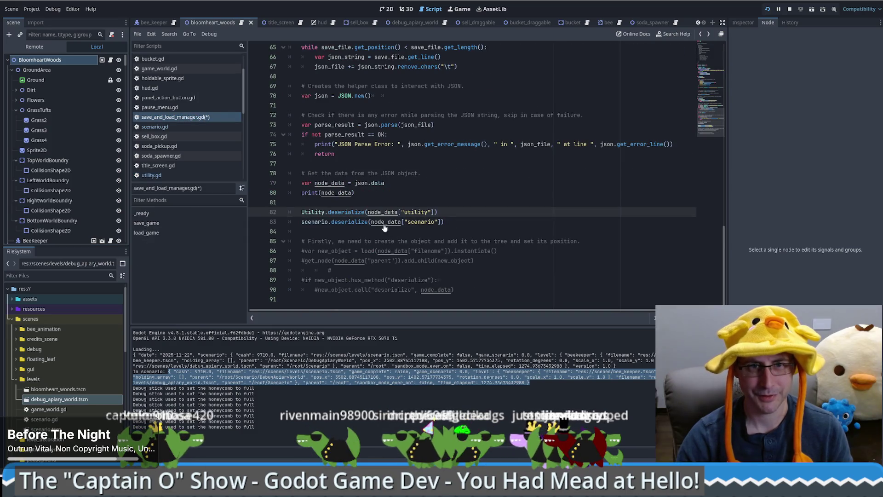
{"action": "left_click", "coordinate": [349, 222], "text": "ctrl"}
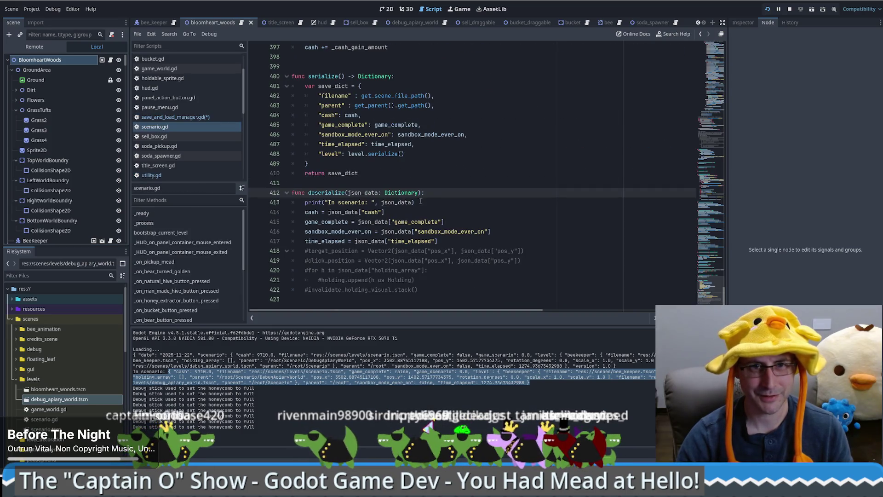
{"action": "left_click_drag", "start_coordinate": [420, 201], "coordinate": [424, 192]}
{"action": "key", "text": "ctrl+v"}
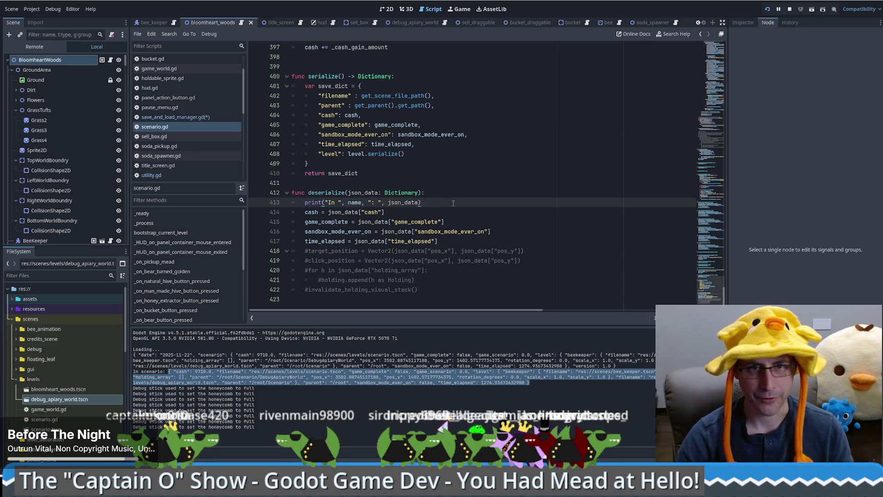
{"action": "key", "text": "ctrl+s"}
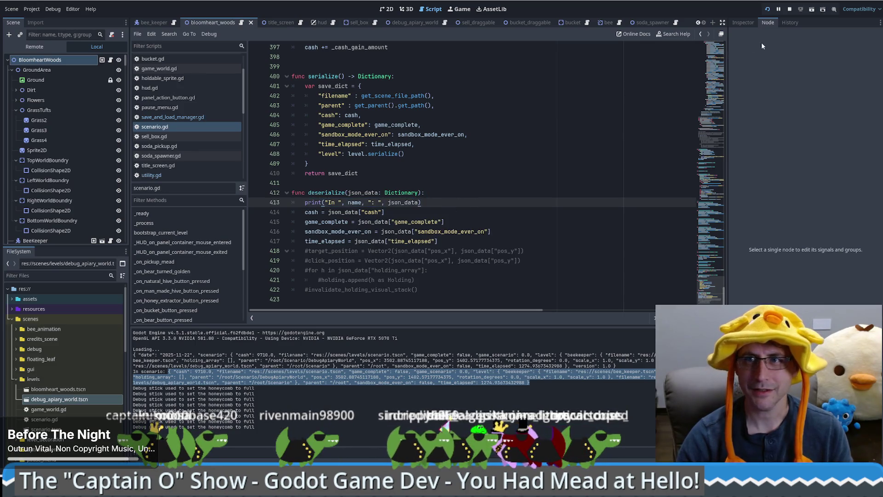
{"action": "key", "text": "F5"}
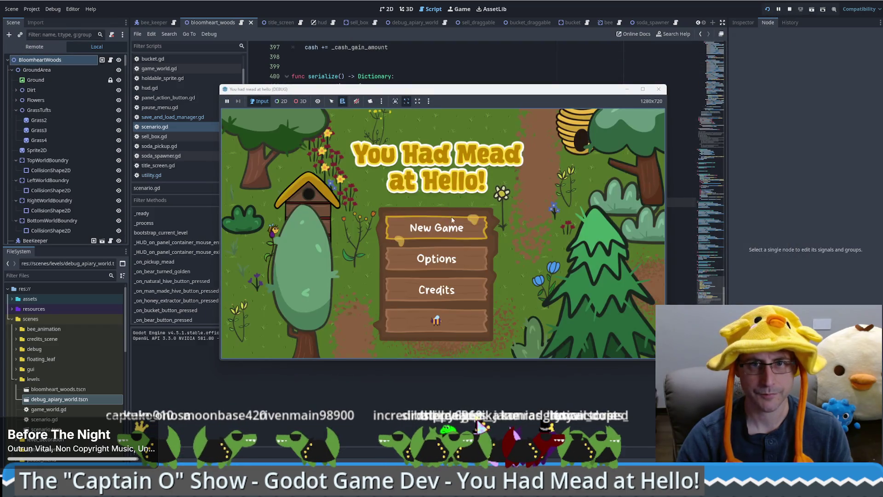
- Start a new game in the running bee game, save it, then load it back
{"action": "left_click", "coordinate": [451, 220]}
{"action": "left_click", "coordinate": [480, 123]}
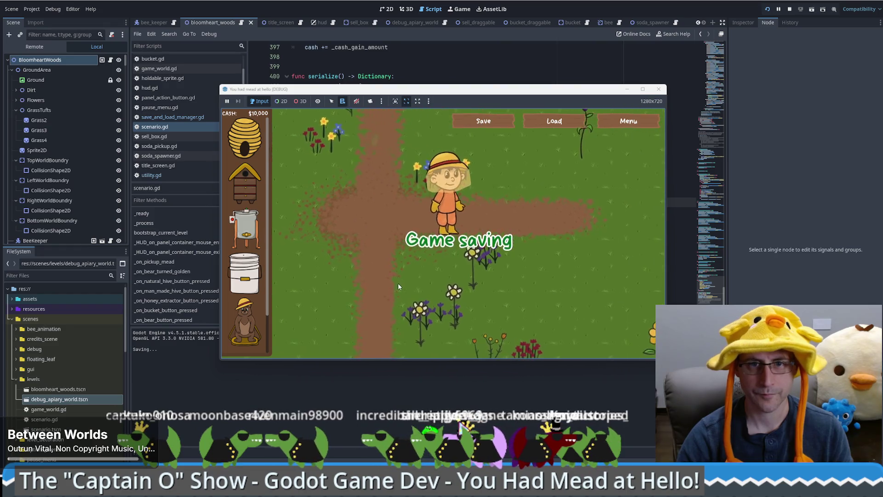
{"action": "left_click", "coordinate": [543, 124]}
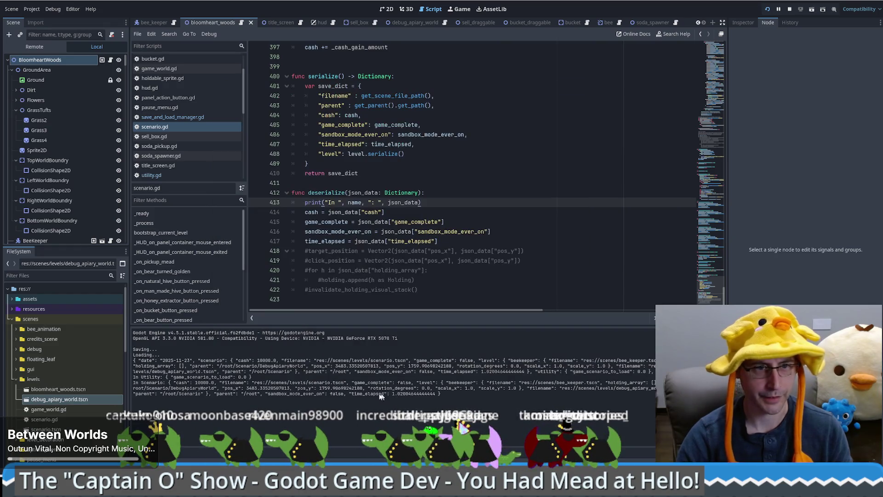
- Check the Output log's In Utility line showing game_scenario_to_load 0.0, then switch to savegame.save
{"action": "mouse_move", "coordinate": [252, 376]}
{"action": "left_mouse_down"}
{"action": "mouse_move", "coordinate": [133, 376]}
{"action": "mouse_move", "coordinate": [236, 375]}
{"action": "left_mouse_up"}
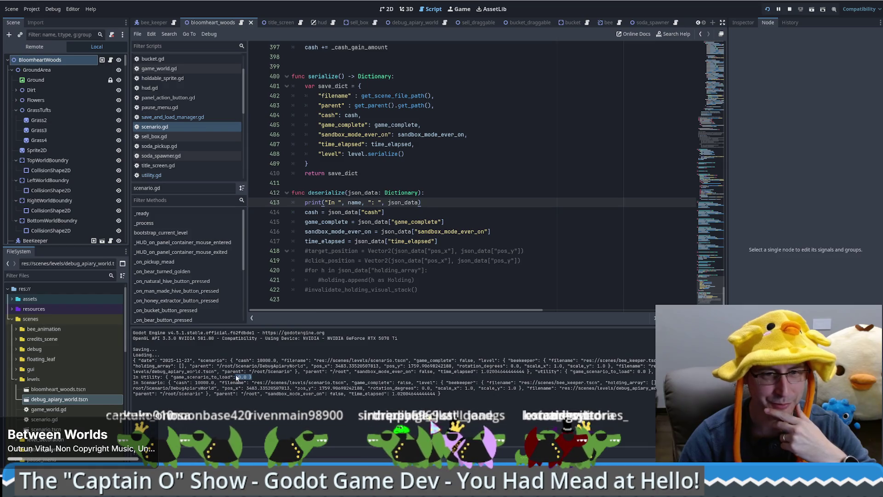
{"action": "left_click", "coordinate": [236, 377]}
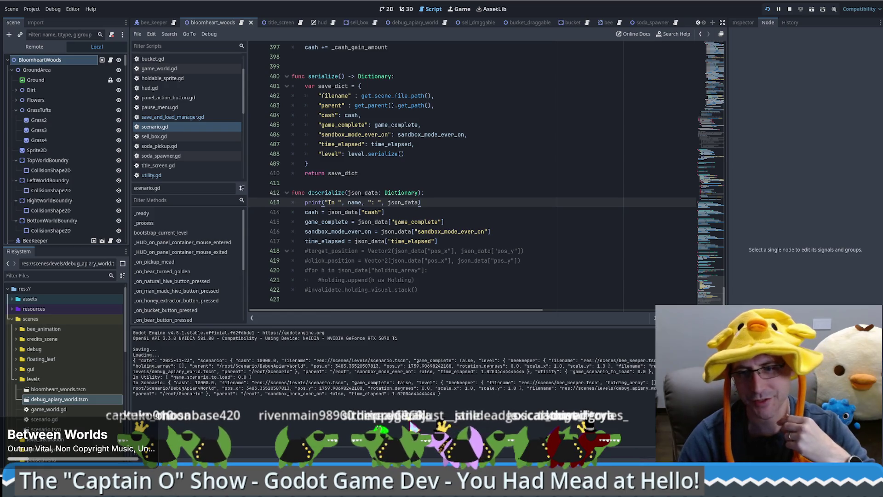
{"action": "key", "text": "alt+Tab"}
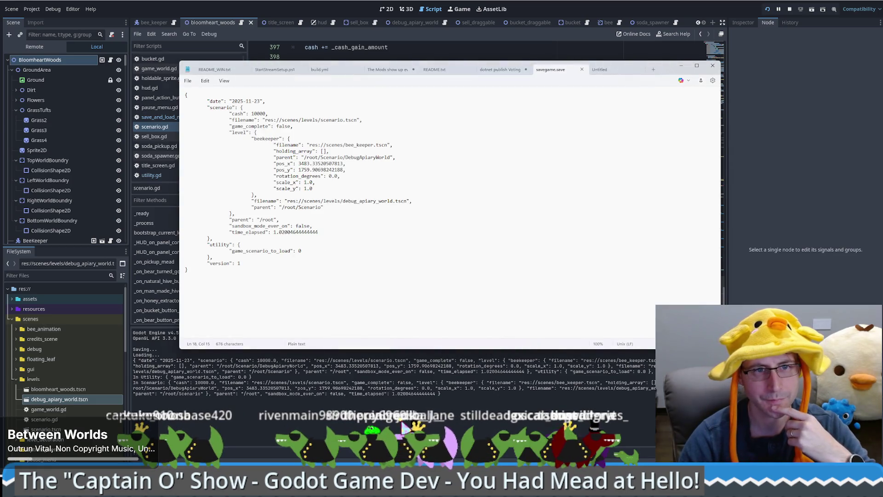
- Confirm savegame.save holds "game_scenario_to_load": 0 under utility, then minimize Notepad back to Godot
{"action": "left_click_drag", "start_coordinate": [230, 251], "coordinate": [301, 251]}
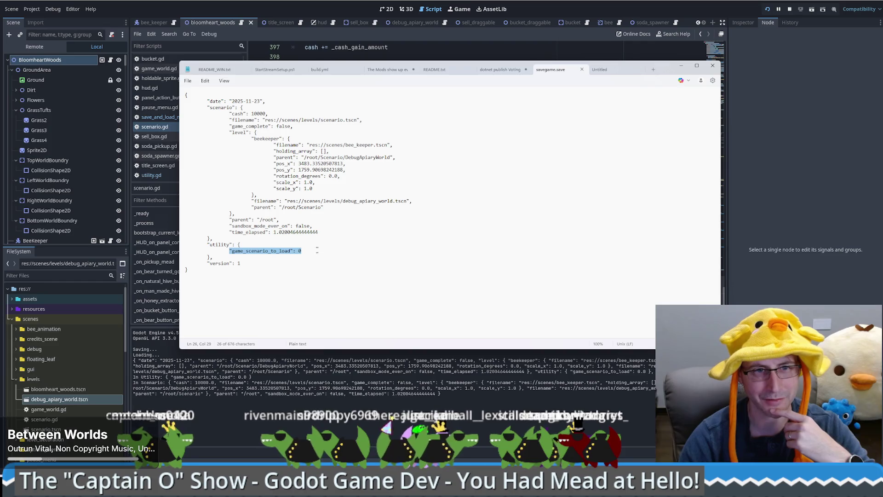
{"action": "left_click", "coordinate": [164, 382]}
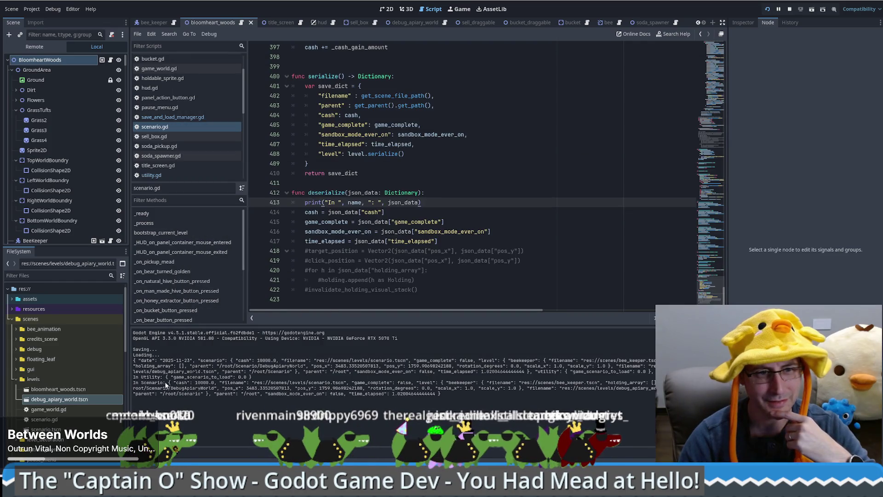
{"action": "mouse_move", "coordinate": [138, 377]}
{"action": "left_mouse_down"}
{"action": "mouse_move", "coordinate": [255, 372]}
{"action": "mouse_move", "coordinate": [144, 382]}
{"action": "mouse_move", "coordinate": [441, 384]}
{"action": "left_mouse_up"}
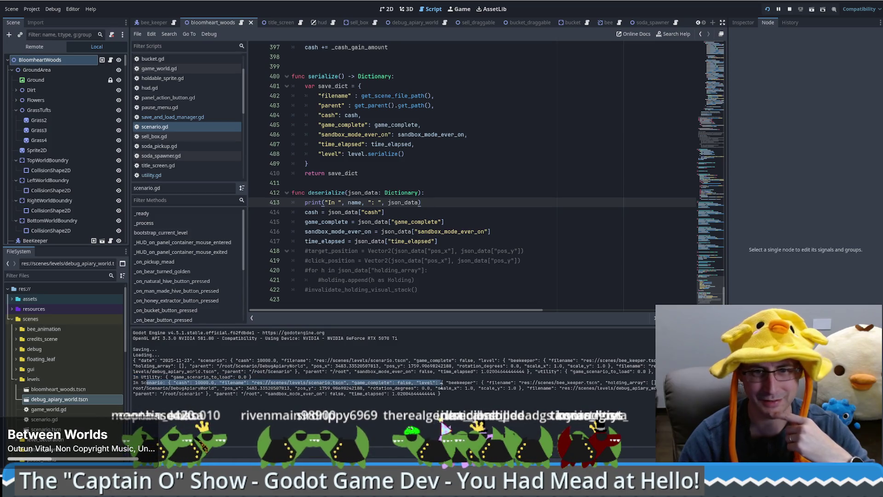
{"action": "left_click", "coordinate": [443, 390]}
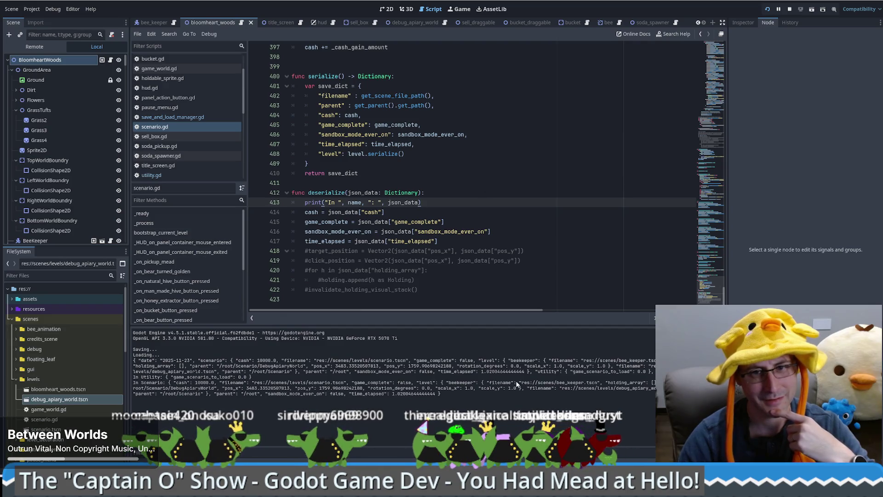
{"action": "left_click_drag", "start_coordinate": [460, 395], "coordinate": [133, 354]}
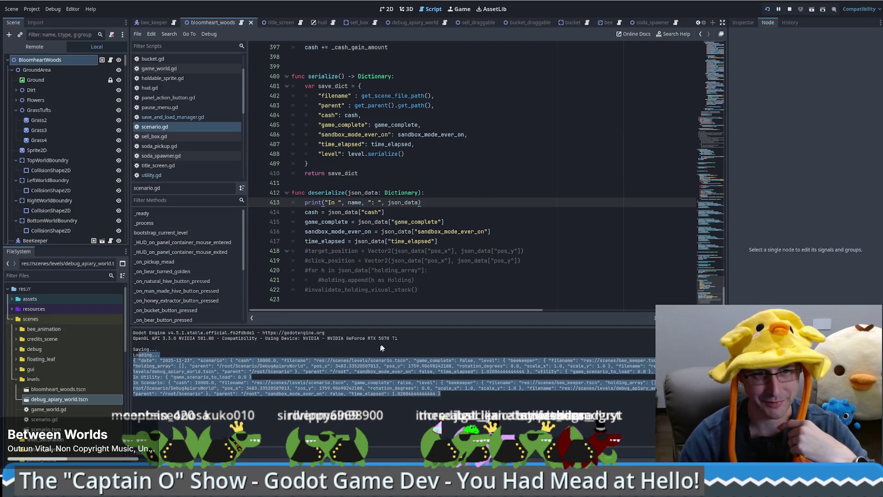
{"action": "left_click", "coordinate": [474, 183]}
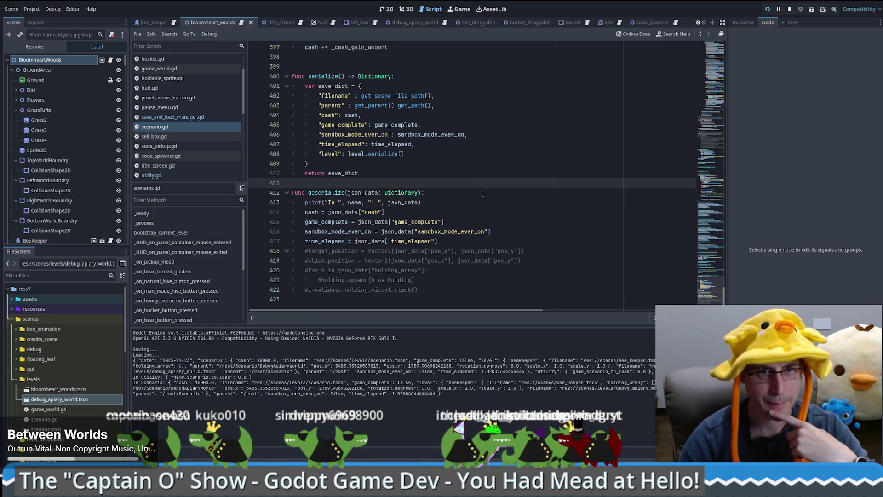
{"action": "left_click", "coordinate": [425, 192]}
{"action": "left_click", "coordinate": [434, 201], "text": "shift"}
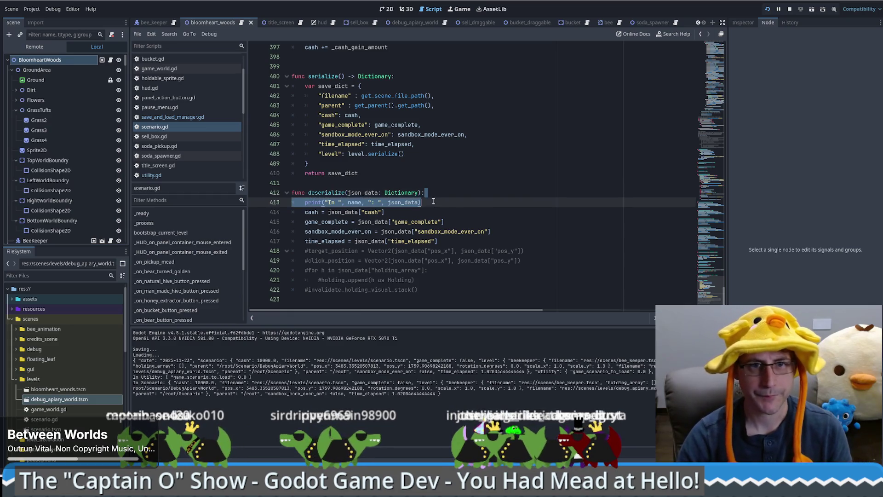
- Paste the copied print statement on a new line under scenario.gd's func serialize() header
{"action": "scroll", "coordinate": [442, 207], "scroll_direction": "up", "scroll_amount": 4}
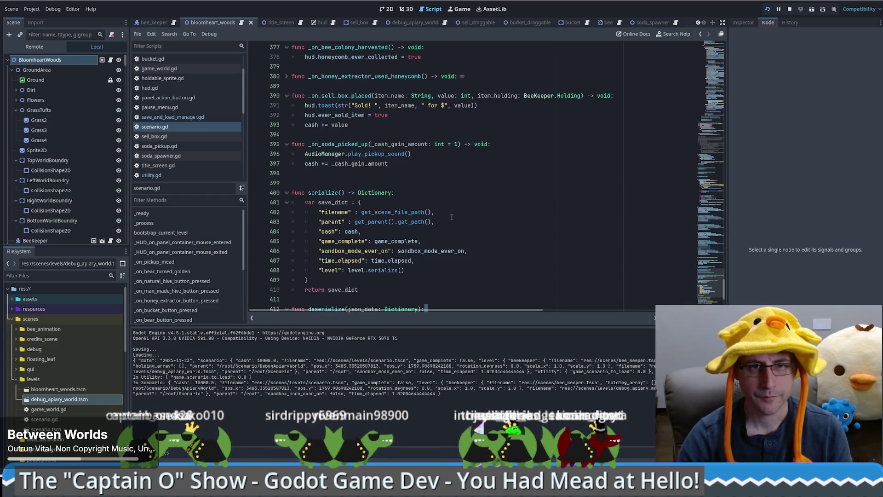
{"action": "left_click", "coordinate": [400, 192]}
{"action": "key", "text": "Return"}
{"action": "key", "text": "ctrl+v"}
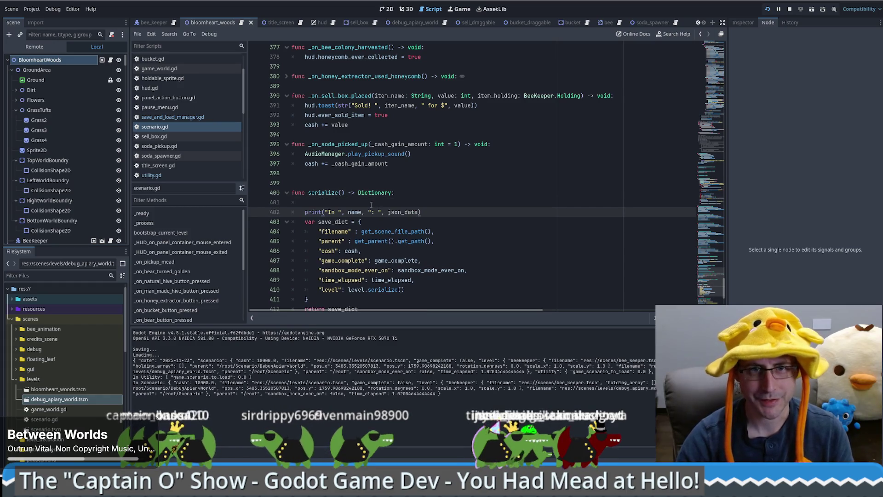
{"action": "left_click", "coordinate": [371, 202]}
{"action": "key", "text": "BackSpace"}
{"action": "key", "text": "BackSpace"}
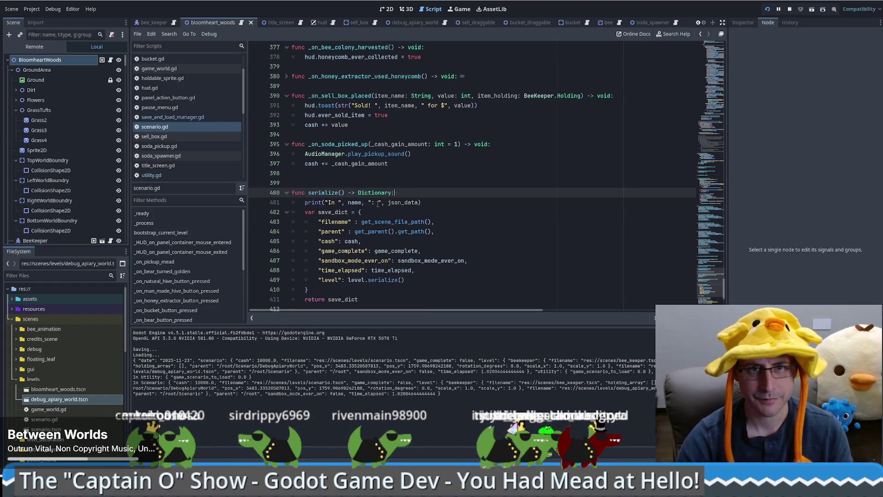
- Rewrite the pasted line as print("Serializing ", name) and copy it for utility.gd
{"action": "left_click_drag", "start_coordinate": [371, 202], "coordinate": [416, 203]}
{"action": "key", "text": "BackSpace"}
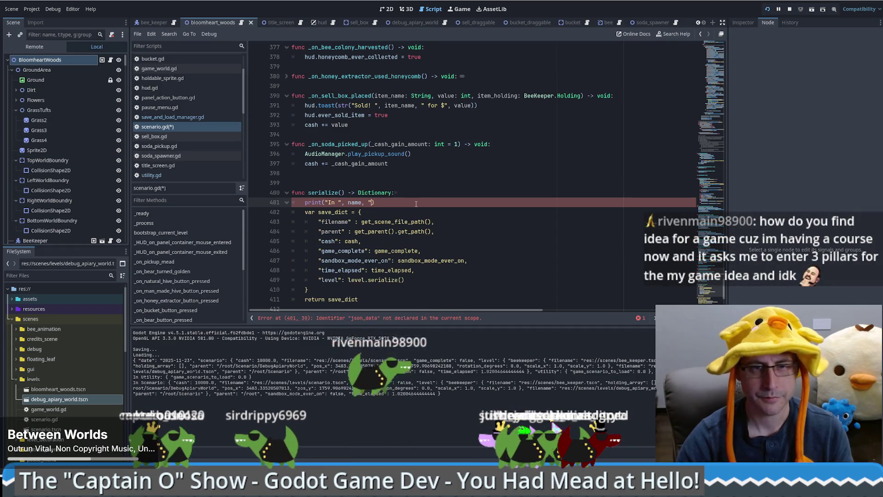
{"action": "double_click", "coordinate": [332, 203]}
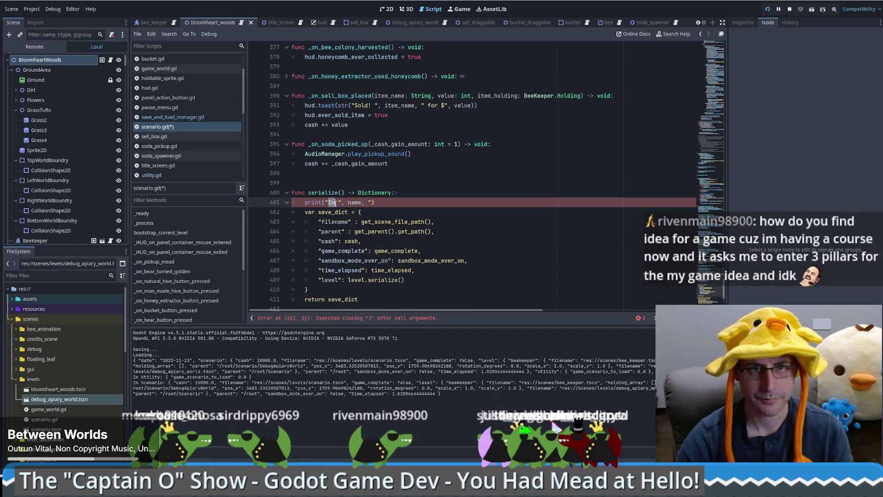
{"action": "type", "text": "Serialize"}
{"action": "key", "text": "BackSpace"}
{"action": "type", "text": "ing"}
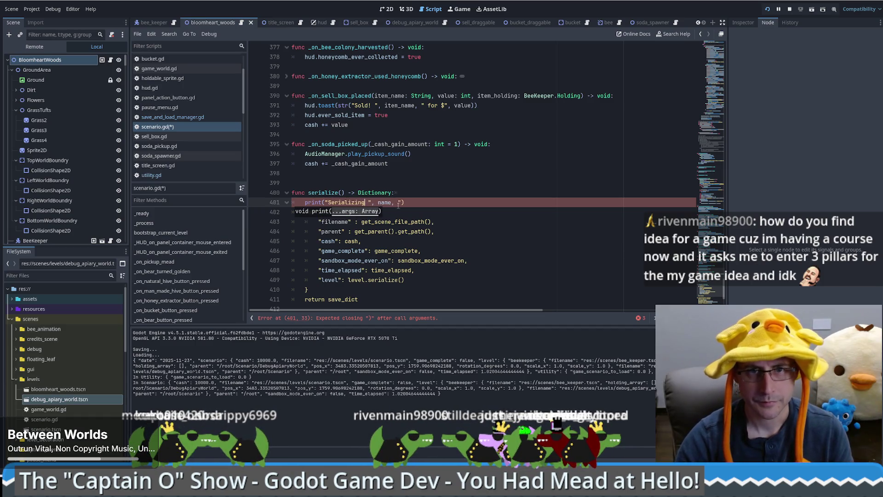
{"action": "left_click", "coordinate": [398, 204]}
{"action": "key", "text": "BackSpace"}
{"action": "key", "text": "BackSpace"}
{"action": "key", "text": "BackSpace"}
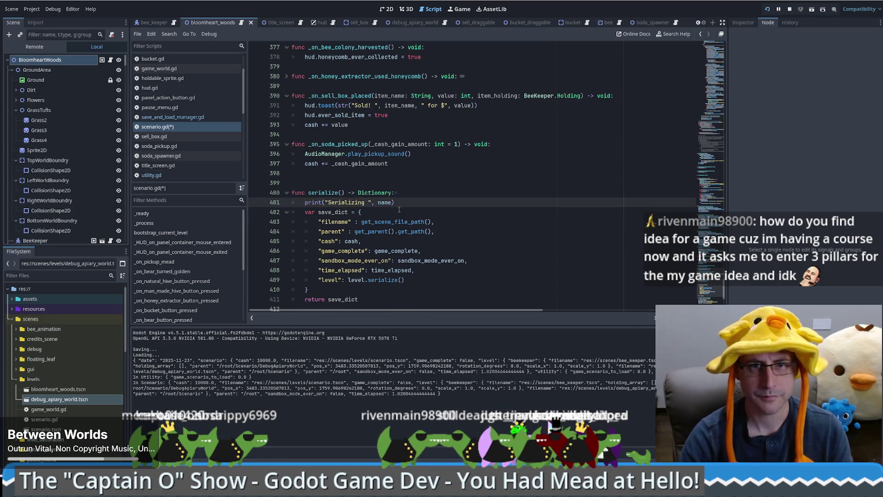
{"action": "left_click_drag", "start_coordinate": [405, 204], "coordinate": [412, 197]}
{"action": "key", "text": "ctrl+c"}
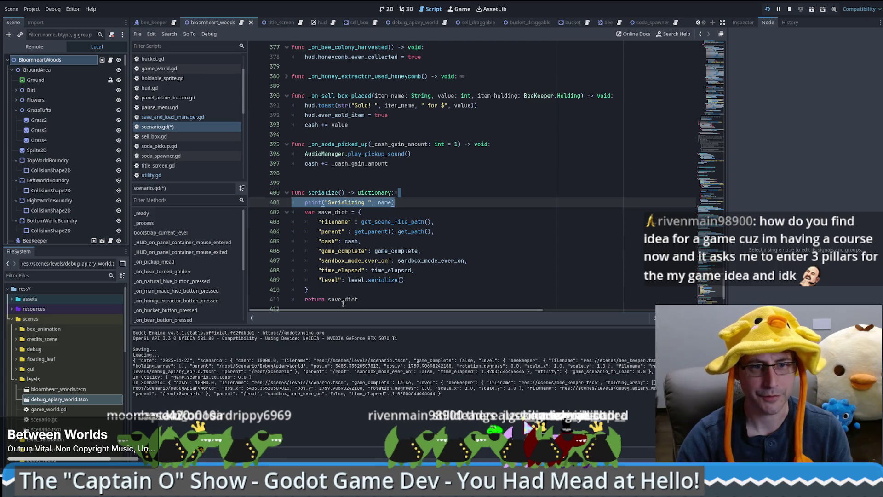
{"action": "left_click", "coordinate": [147, 175]}
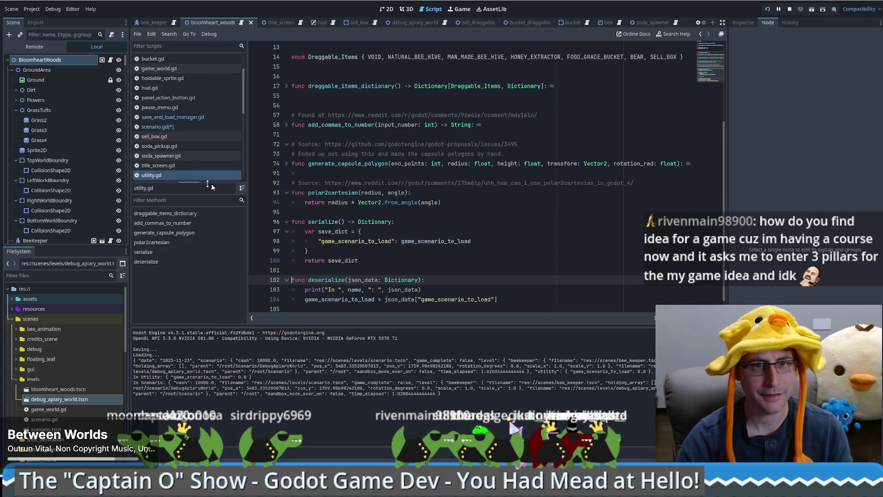
- Paste print("Serializing ", name) at the start of utility.gd's serialize function
{"action": "left_click", "coordinate": [418, 225]}
{"action": "key", "text": "ctrl+v"}
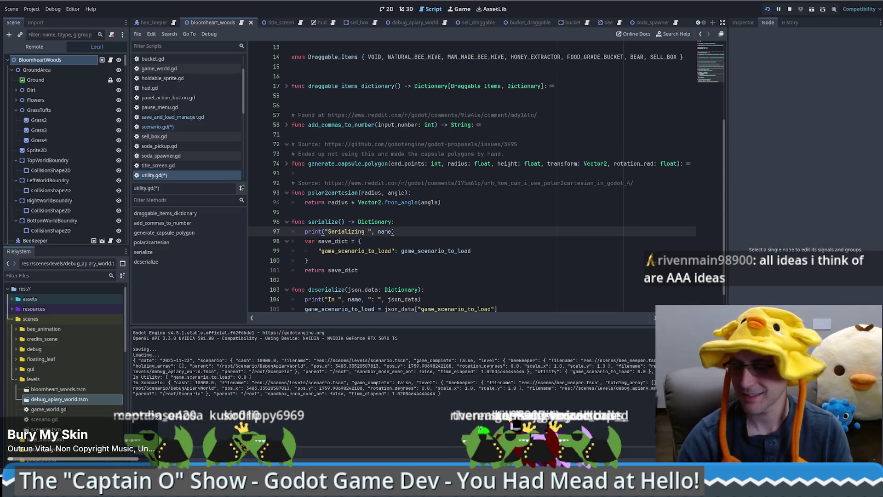
{"action": "left_click", "coordinate": [463, 214]}
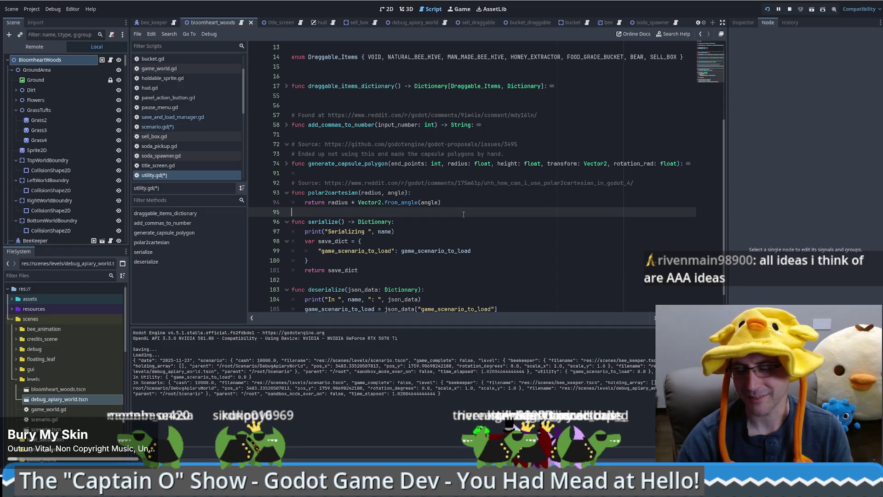
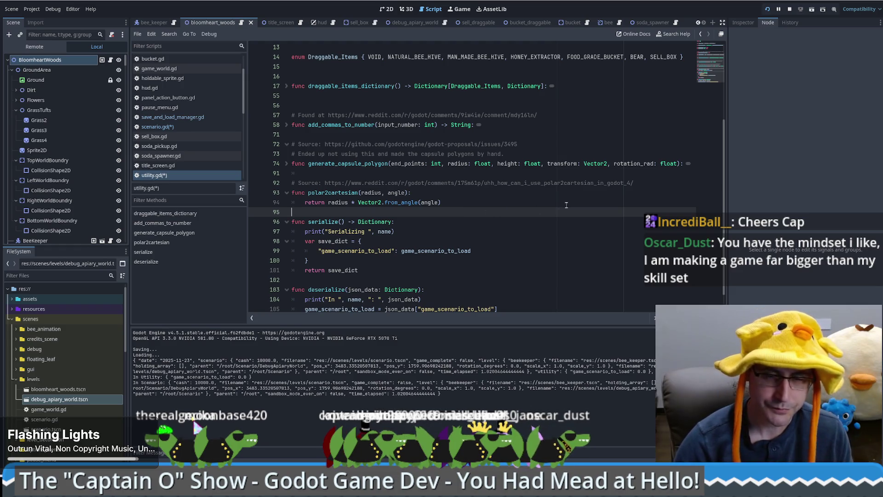
- Review scenario.gd's Serializing print and level.serialize() call, then open save_and_load_manager.gd
{"action": "left_click", "coordinate": [538, 205]}
{"action": "scroll", "coordinate": [570, 195], "scroll_direction": "down", "scroll_amount": 1}
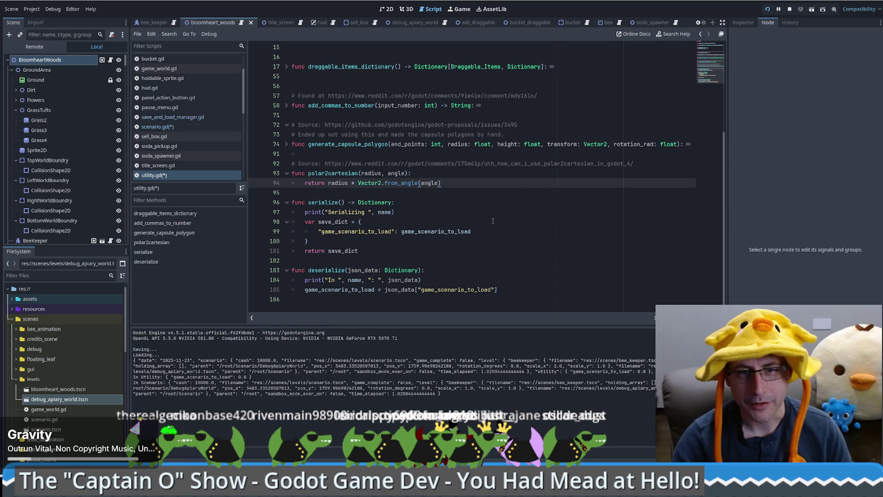
{"action": "key", "text": "alt+Left"}
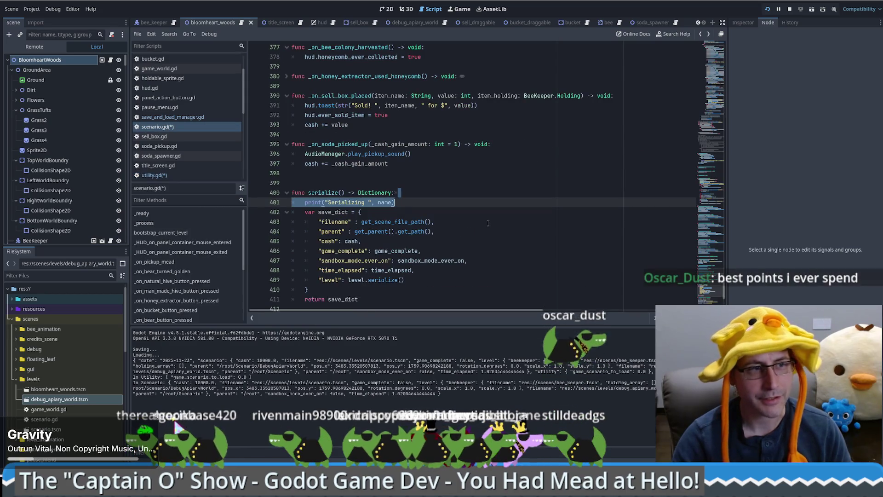
{"action": "scroll", "coordinate": [488, 223], "scroll_direction": "down", "scroll_amount": 7}
{"action": "left_click", "coordinate": [455, 231]}
{"action": "scroll", "coordinate": [463, 224], "scroll_direction": "up", "scroll_amount": 2}
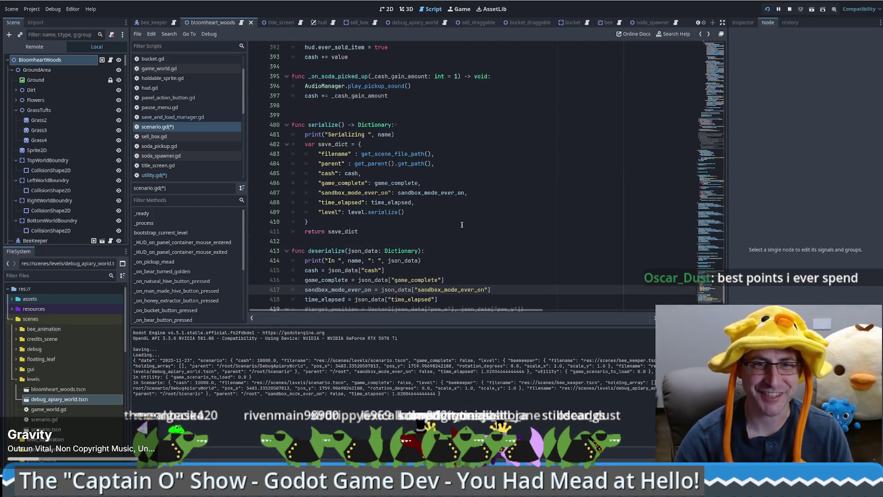
{"action": "left_click", "coordinate": [454, 212]}
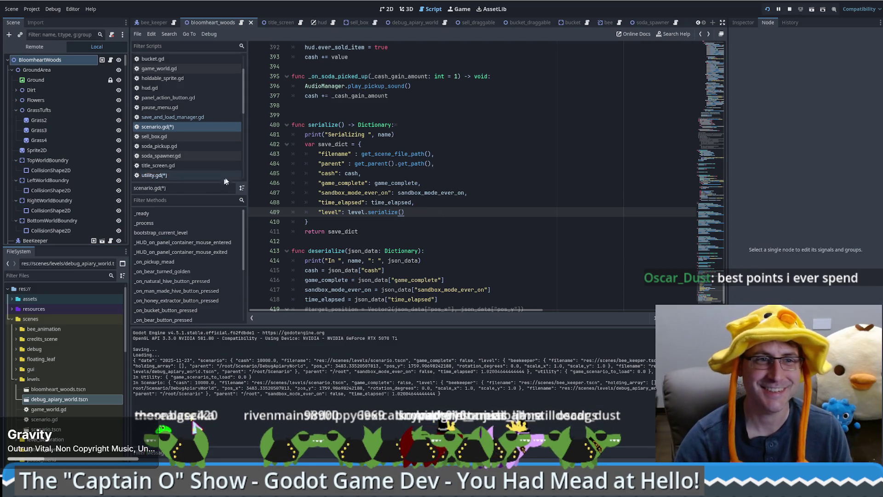
{"action": "left_click", "coordinate": [196, 118]}
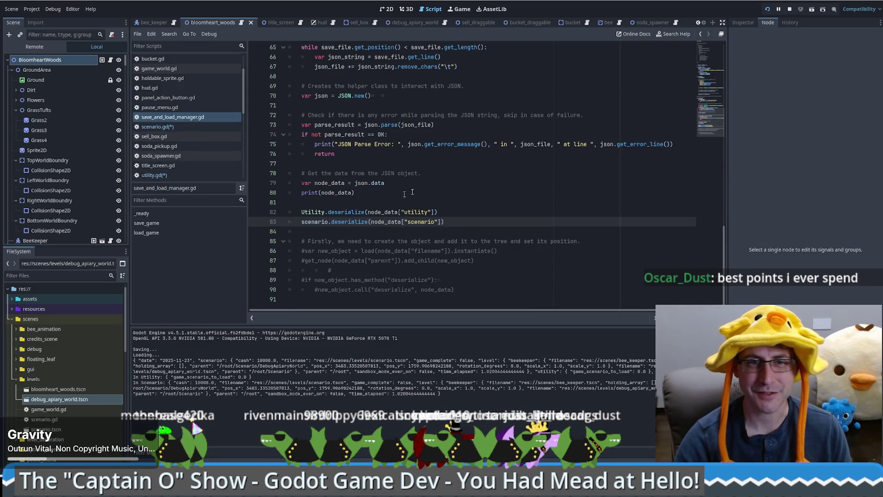
- Scroll to save_game() and jump from scenario.serialize() to its definition in scenario.gd
{"action": "scroll", "coordinate": [399, 193], "scroll_direction": "up", "scroll_amount": 5}
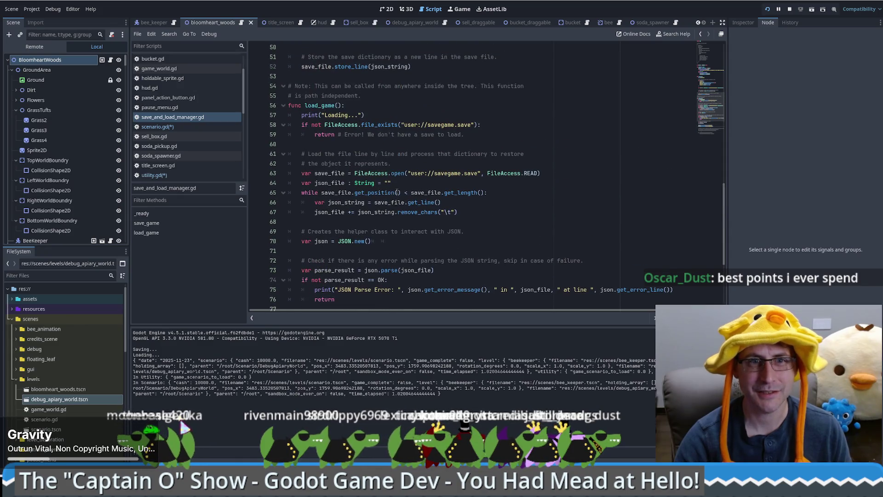
{"action": "scroll", "coordinate": [398, 193], "scroll_direction": "down", "scroll_amount": 5}
{"action": "scroll", "coordinate": [391, 175], "scroll_direction": "up", "scroll_amount": 11}
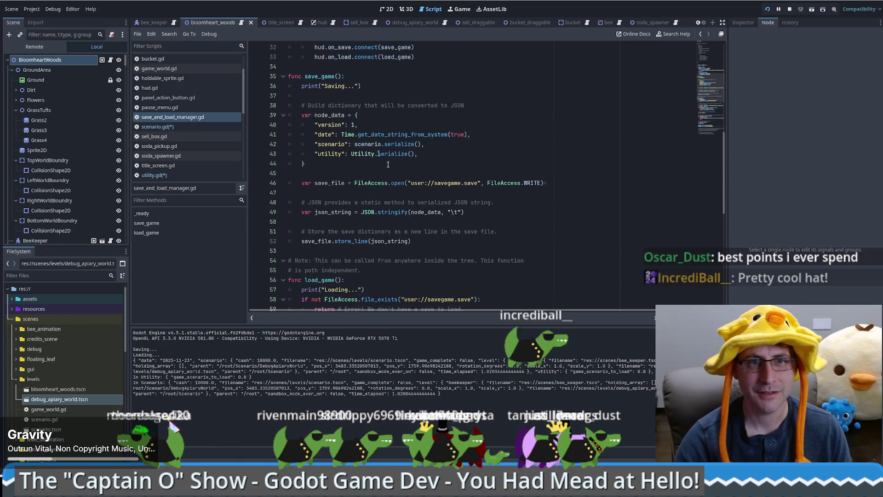
{"action": "scroll", "coordinate": [396, 175], "scroll_direction": "down", "scroll_amount": 5}
{"action": "scroll", "coordinate": [414, 189], "scroll_direction": "up", "scroll_amount": 4}
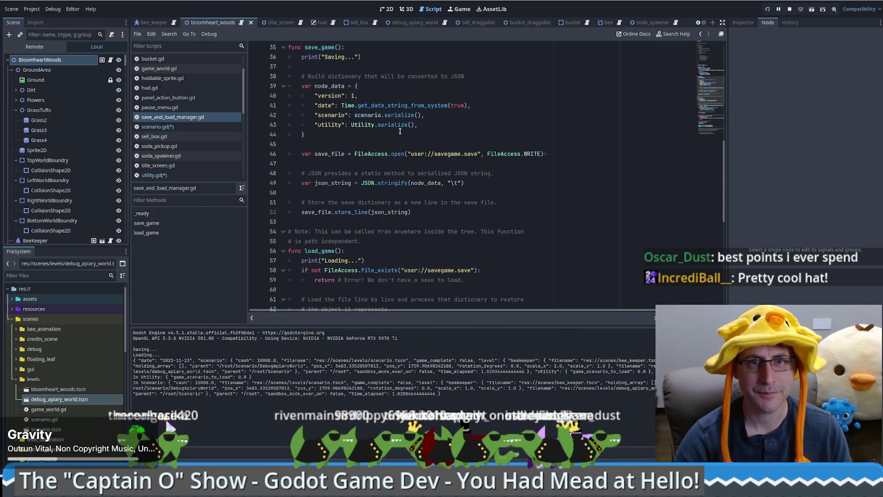
{"action": "left_click", "coordinate": [400, 115], "text": "ctrl"}
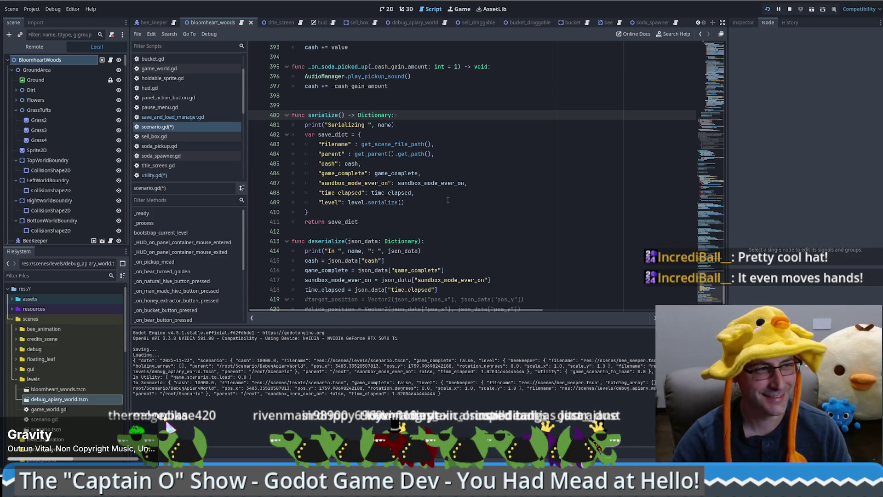
{"action": "scroll", "coordinate": [456, 202], "scroll_direction": "up", "scroll_amount": 1}
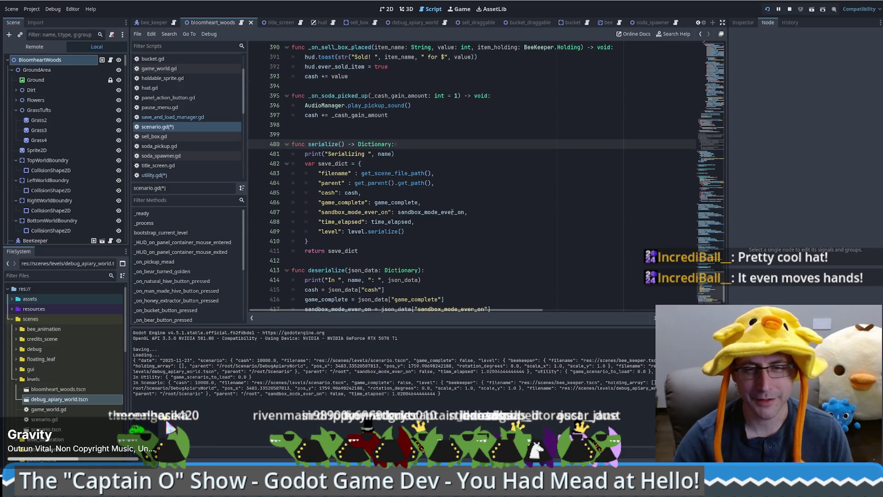
{"action": "mouse_move", "coordinate": [448, 214]}
{"action": "scroll", "coordinate": [449, 214], "scroll_direction": "down", "scroll_amount": 3}
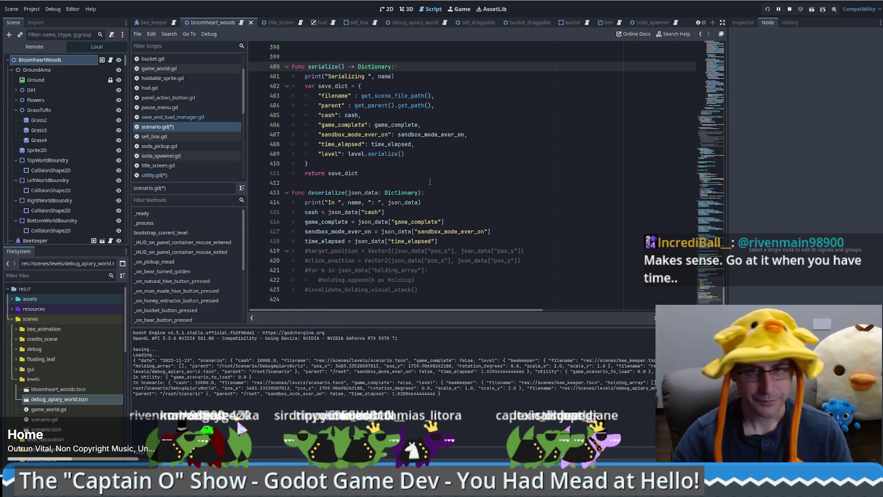
- Review deserialize lines 418–423 restoring cash, game_complete, sandbox_mode_ever_on and time_elapsed
{"action": "scroll", "coordinate": [430, 182], "scroll_direction": "up", "scroll_amount": 3}
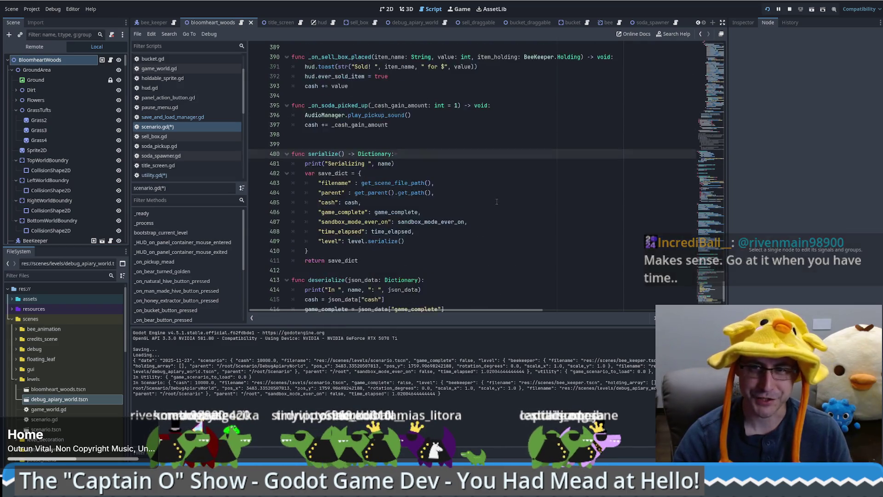
{"action": "scroll", "coordinate": [496, 202], "scroll_direction": "up", "scroll_amount": 1}
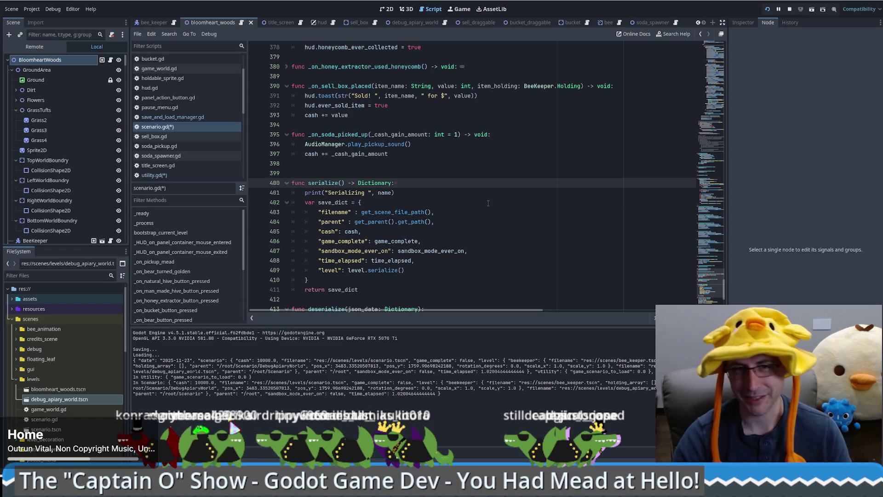
{"action": "scroll", "coordinate": [484, 210], "scroll_direction": "down", "scroll_amount": 2}
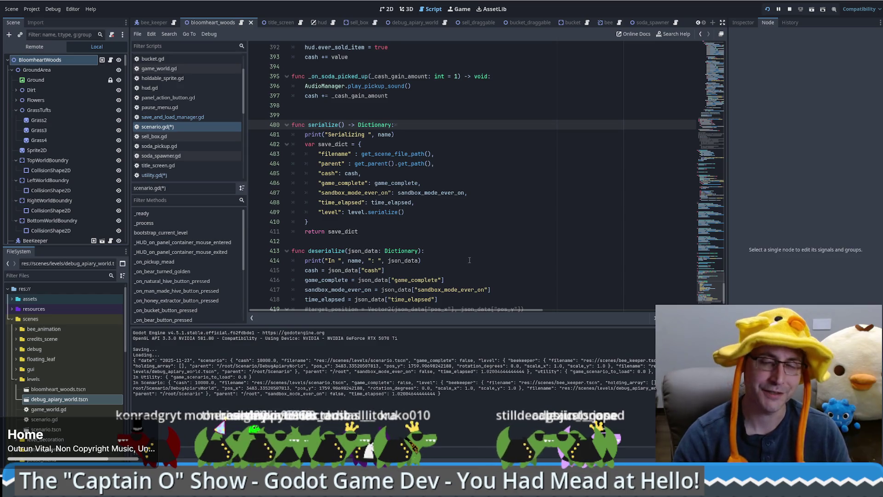
{"action": "scroll", "coordinate": [464, 264], "scroll_direction": "down", "scroll_amount": 1}
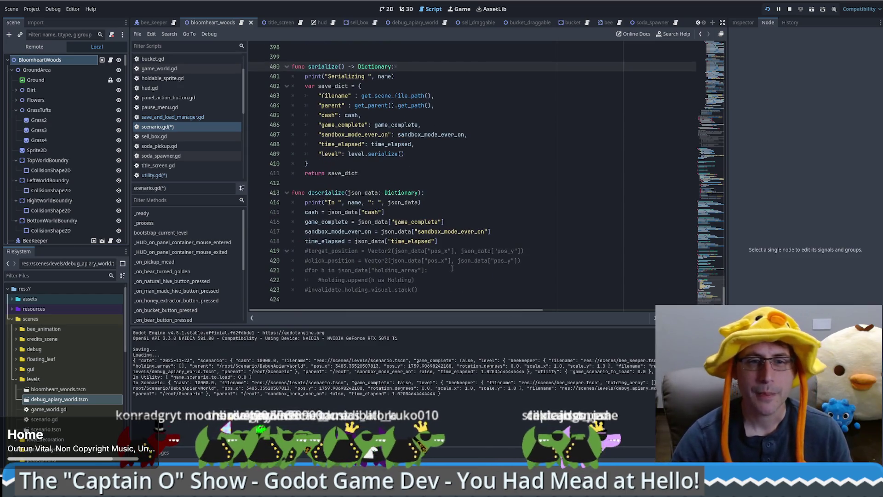
{"action": "scroll", "coordinate": [462, 257], "scroll_direction": "down", "scroll_amount": 1}
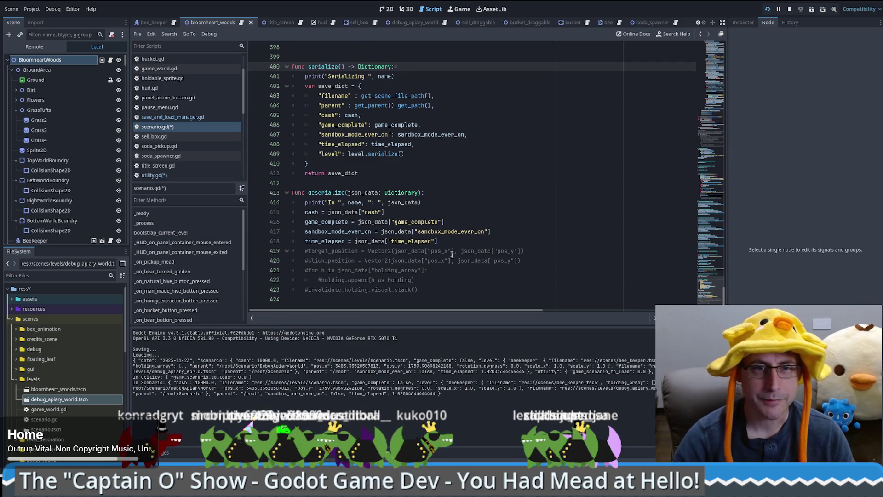
{"action": "left_click_drag", "start_coordinate": [461, 243], "coordinate": [419, 289]}
{"action": "left_click", "coordinate": [419, 290]}
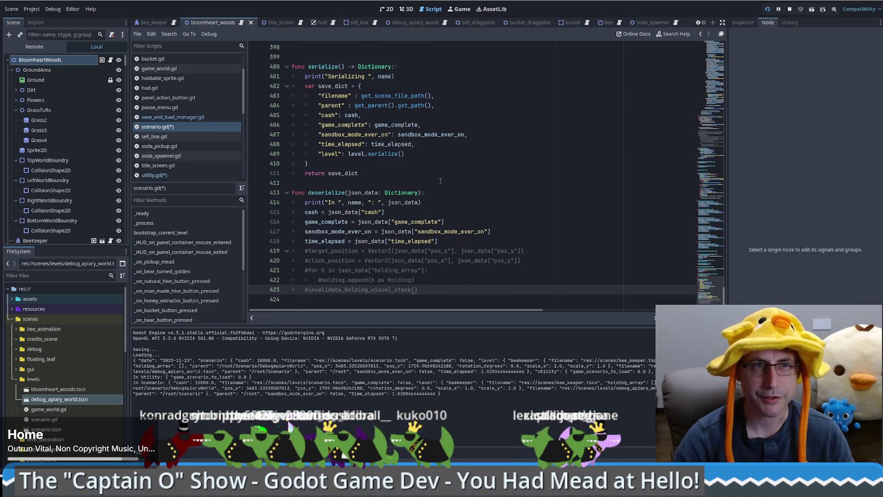
- Save scenario.gd and switch to Notepad showing savegame.save
{"action": "left_click", "coordinate": [183, 129]}
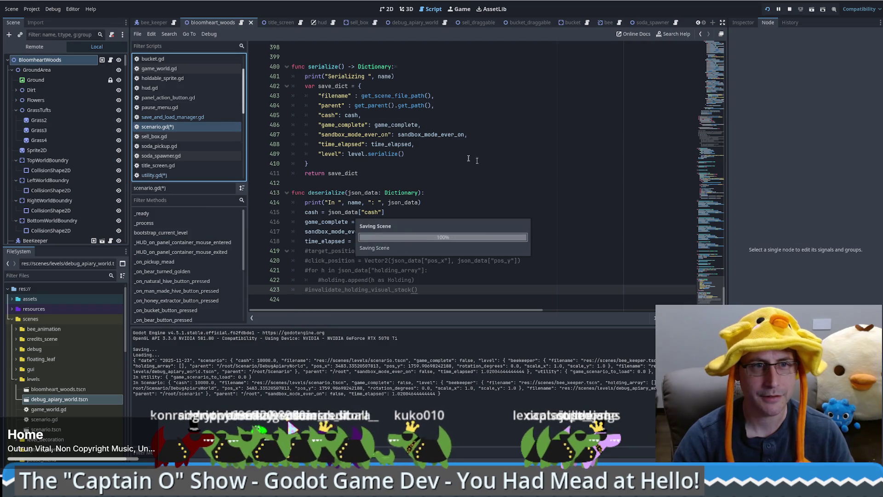
{"action": "key", "text": "ctrl+s"}
{"action": "left_click", "coordinate": [442, 243]}
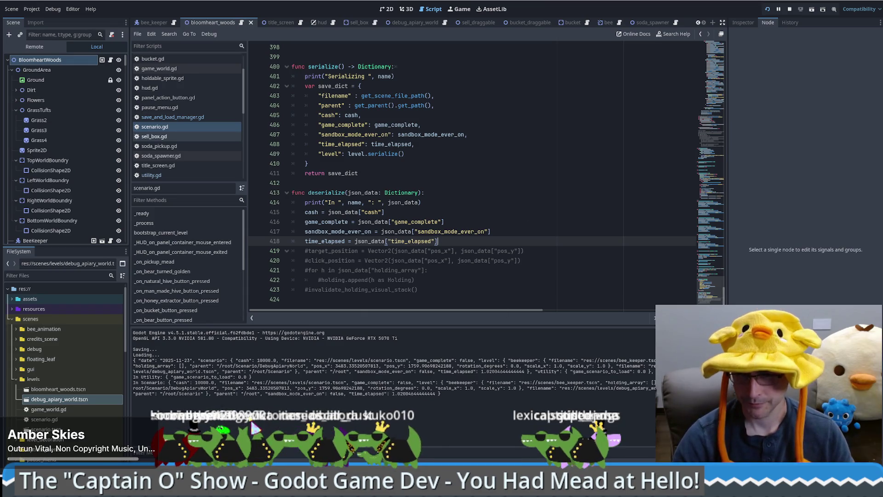
{"action": "key", "text": "alt+Tab"}
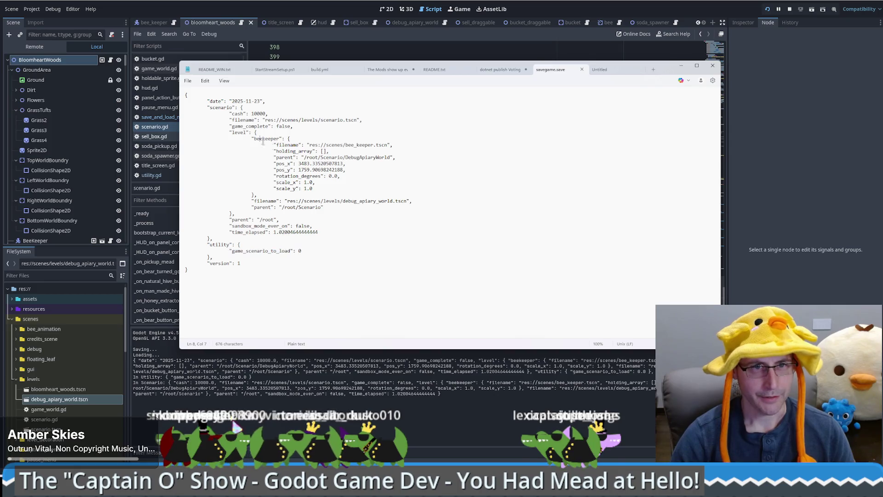
- Leave Notepad's savegame.save and return to the Godot scenario.gd script
{"action": "left_click", "coordinate": [388, 361]}
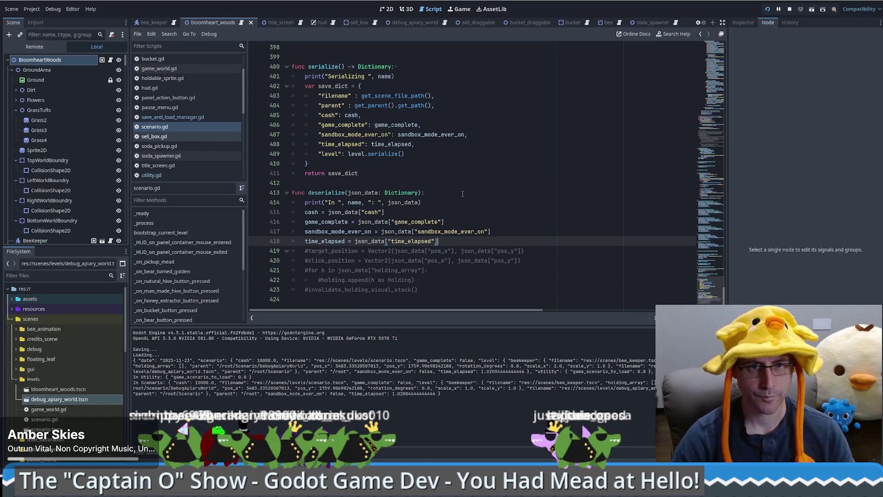
- Jump to game_world.gd's serialize() and paste print("Serializing ", name) as its first line
{"action": "key", "text": "Return"}
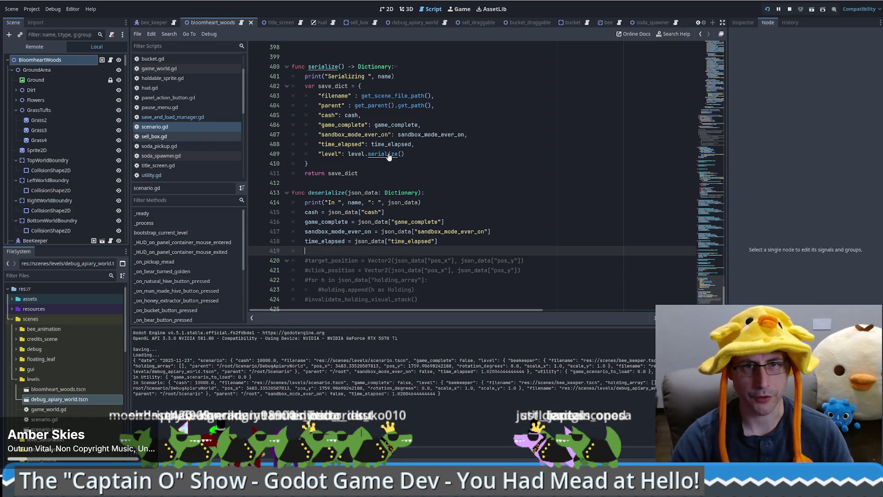
{"action": "left_click", "coordinate": [389, 154], "text": "ctrl"}
{"action": "key", "text": "Return"}
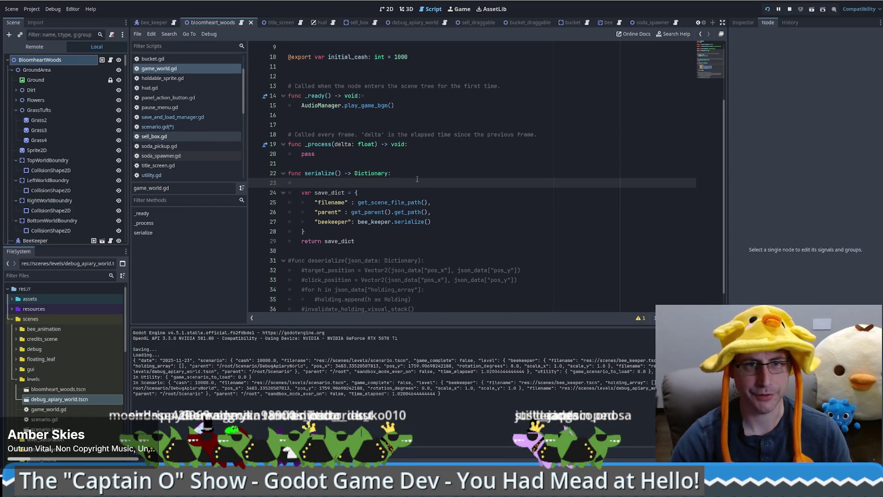
{"action": "key", "text": "ctrl+grave"}
{"action": "key", "text": "Up"}
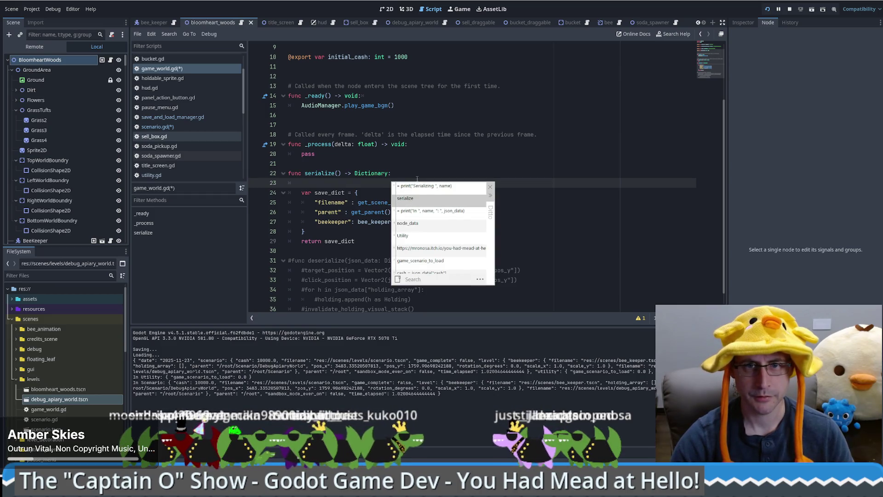
{"action": "key", "text": "Down"}
{"action": "key", "text": "Up"}
{"action": "key", "text": "Up"}
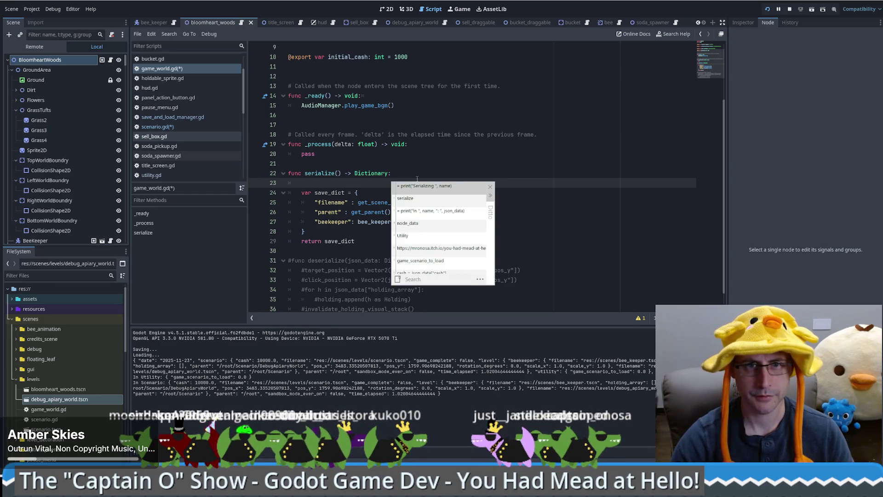
{"action": "key", "text": "Return"}
{"action": "key", "text": "Delete"}
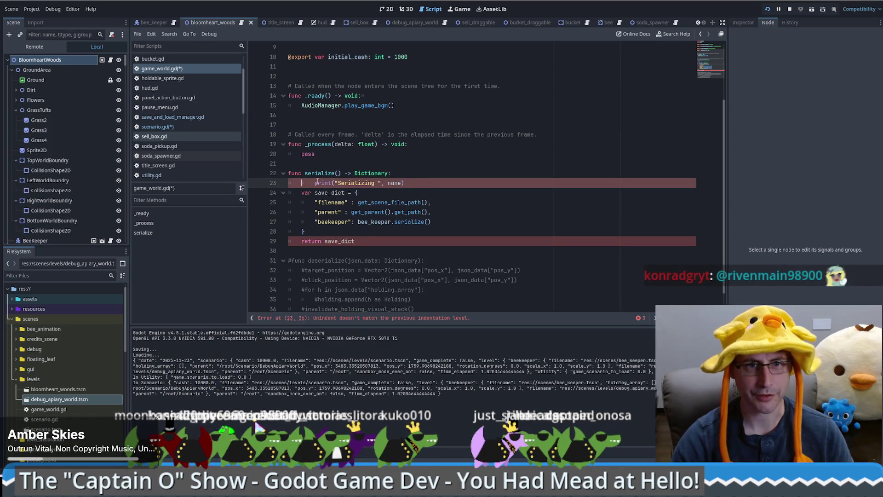
{"action": "key", "text": "Delete"}
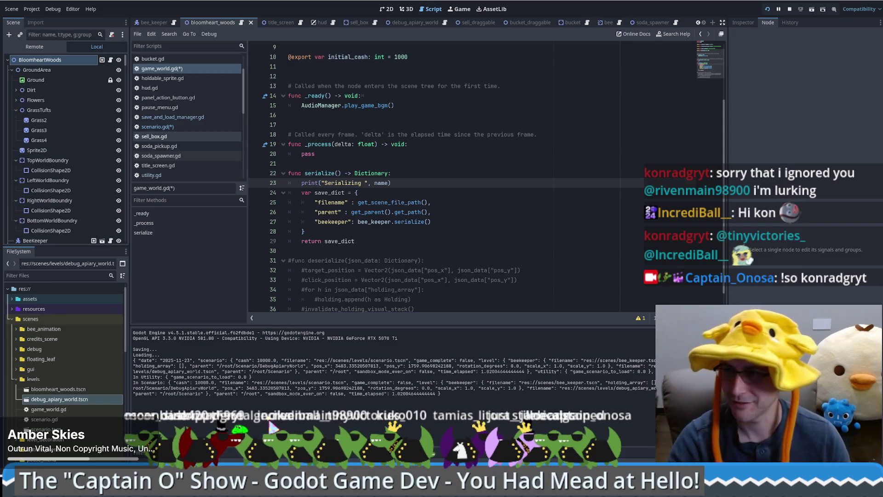
{"action": "scroll", "coordinate": [383, 244], "scroll_direction": "up", "scroll_amount": 2}
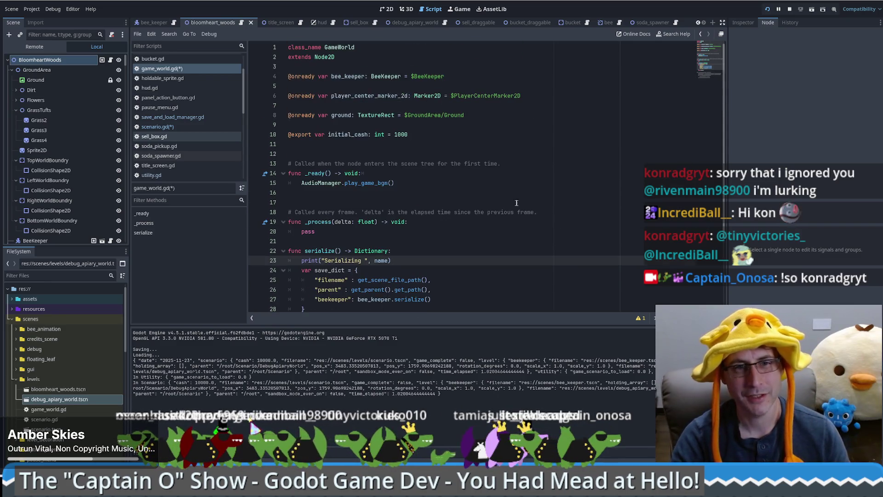
- Uncomment the deserialize block (lines 31–36) in game_world.gd
{"action": "scroll", "coordinate": [382, 244], "scroll_direction": "down", "scroll_amount": 3}
{"action": "left_click_drag", "start_coordinate": [417, 290], "coordinate": [242, 244]}
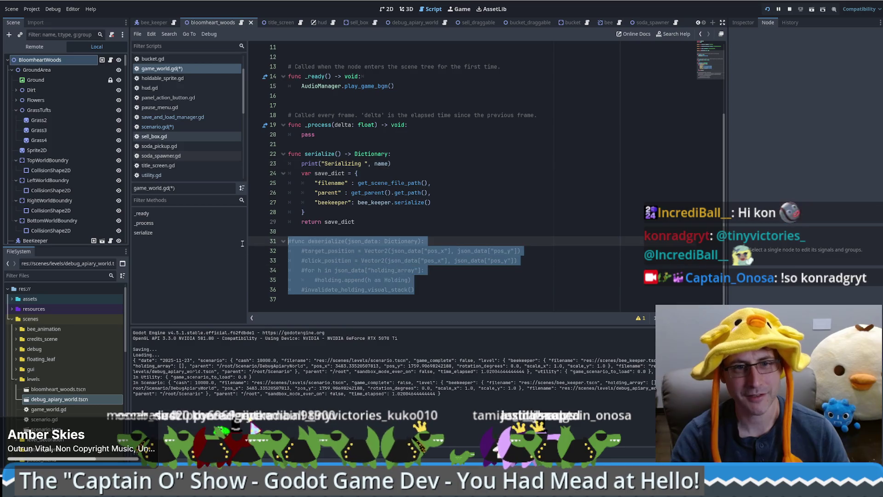
{"action": "key", "text": "ctrl+k"}
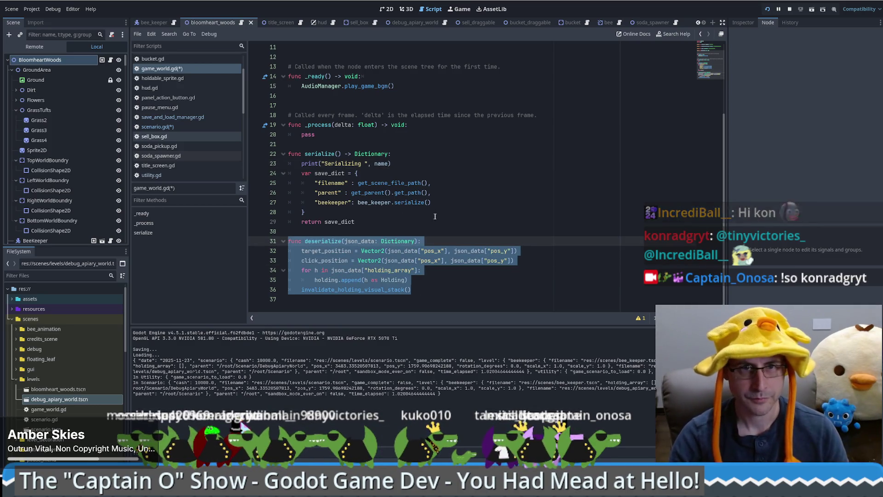
- Copy the debug print from scenario.gd's deserialize and paste it into game_world.gd's deserialize
{"action": "left_click", "coordinate": [156, 127]}
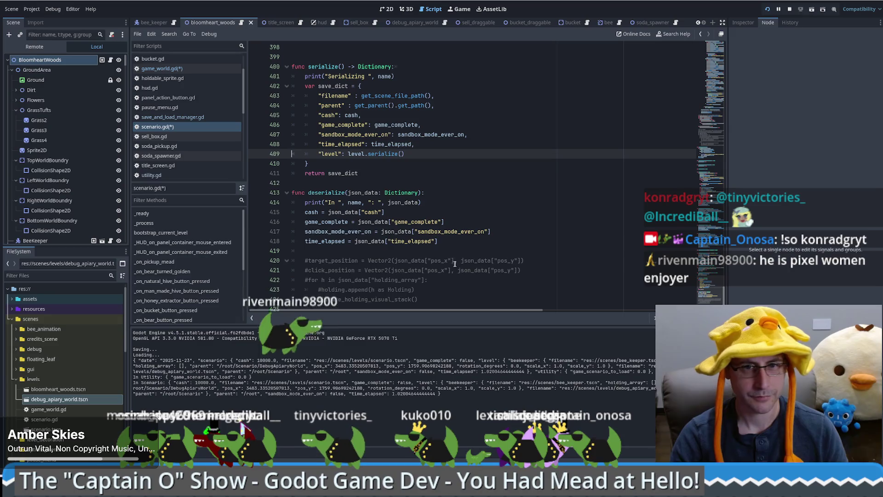
{"action": "left_click_drag", "start_coordinate": [437, 192], "coordinate": [444, 203]}
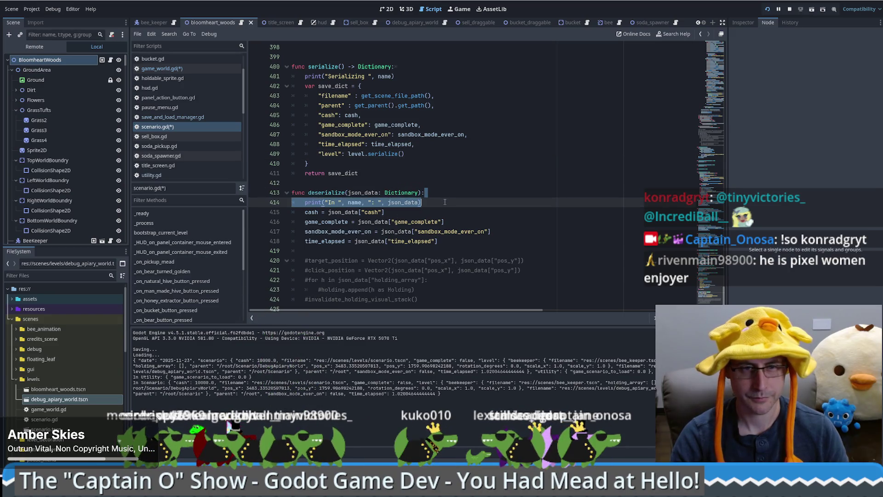
{"action": "key", "text": "ctrl+c"}
{"action": "key", "text": "alt+Left"}
{"action": "key", "text": "ctrl+v"}
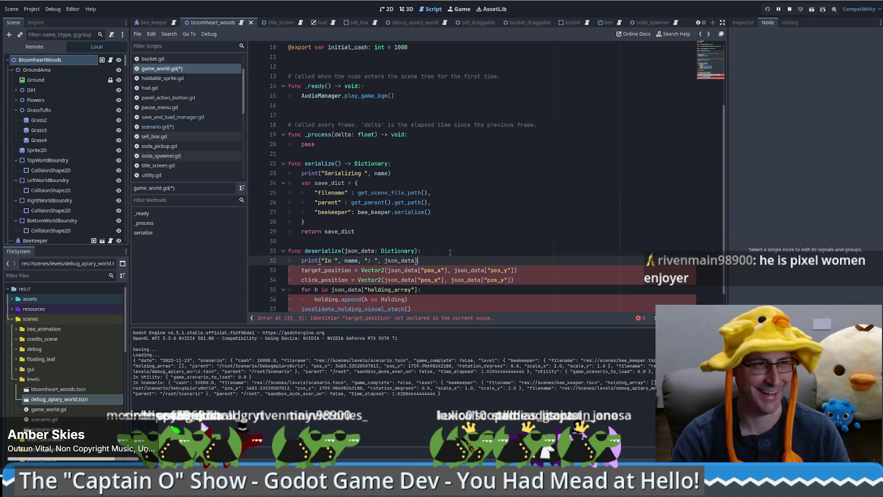
{"action": "left_click_drag", "start_coordinate": [451, 252], "coordinate": [449, 256]}
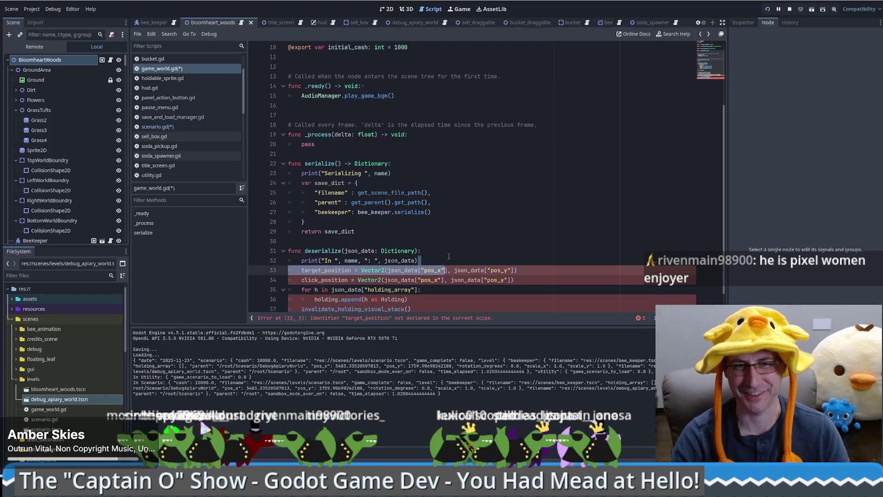
{"action": "left_click", "coordinate": [448, 256]}
{"action": "scroll", "coordinate": [442, 250], "scroll_direction": "down", "scroll_amount": 1}
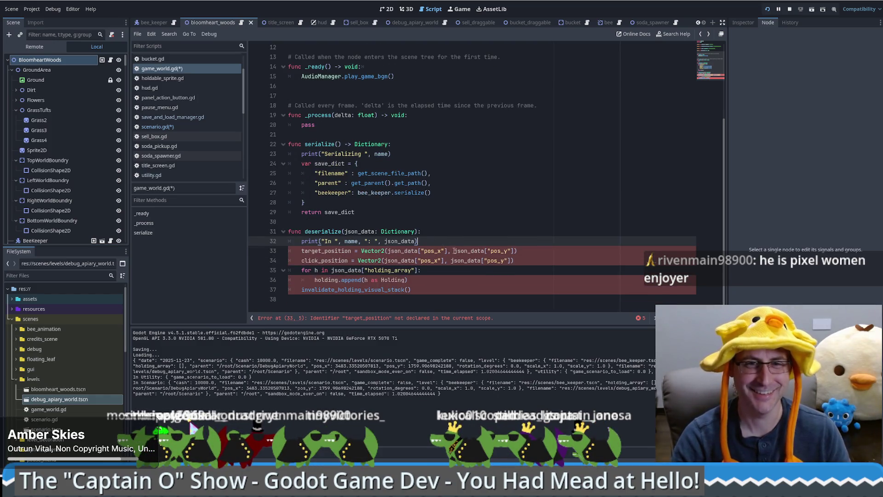
{"action": "left_click", "coordinate": [493, 252]}
- Insert an empty line after the debug print on line 32 of game_world.gd's deserialize
{"action": "left_click", "coordinate": [512, 244]}
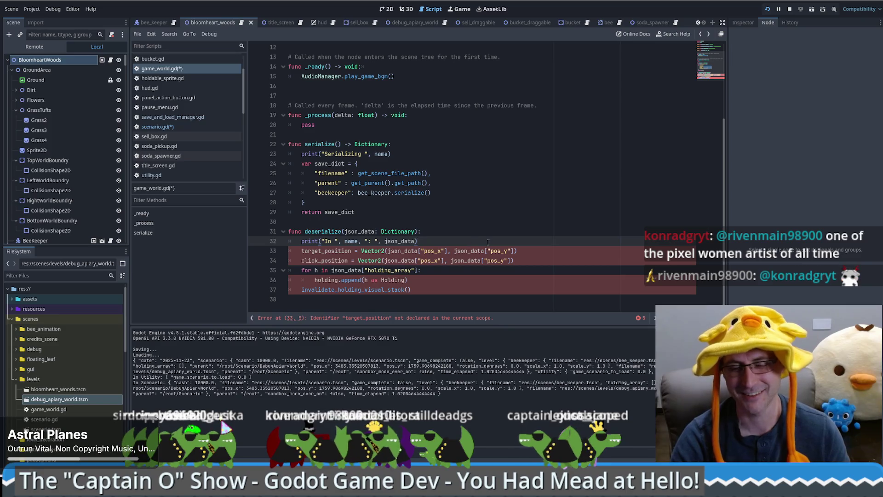
{"action": "key", "text": "Return"}
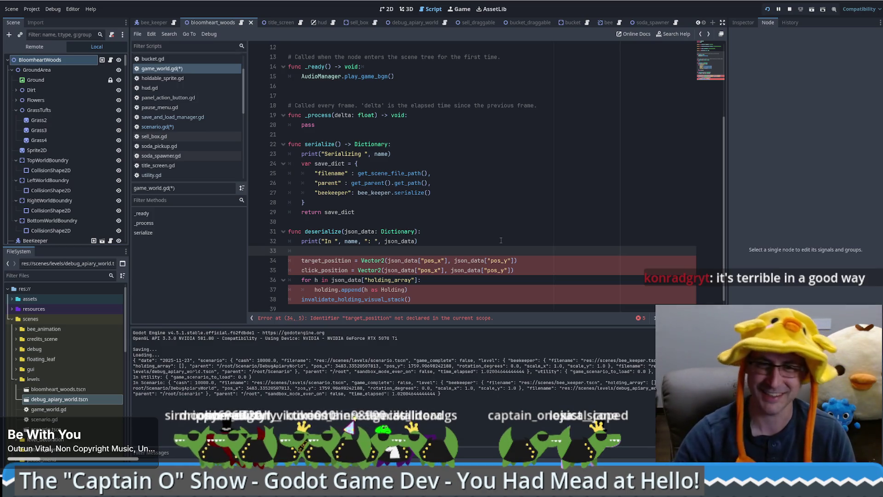
{"action": "left_click", "coordinate": [521, 272], "text": "shift"}
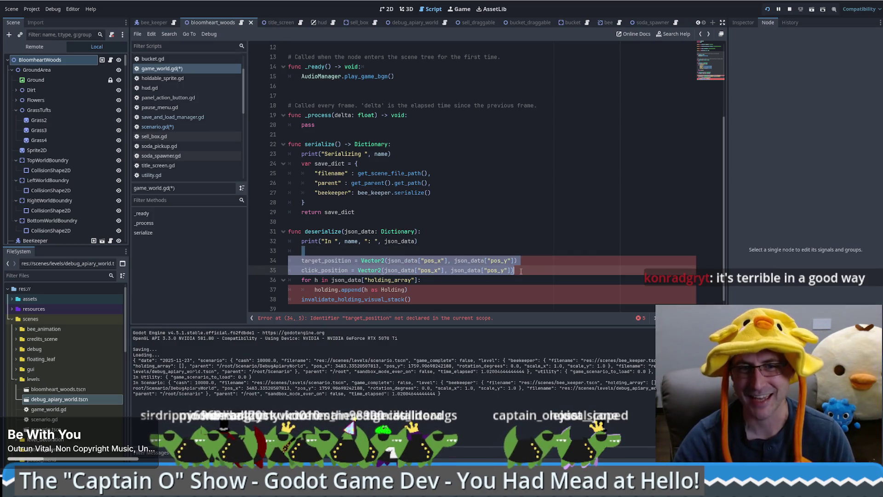
- Delete the erroring target_position, click position and holding-loop lines from deserialize
{"action": "key", "text": "Delete"}
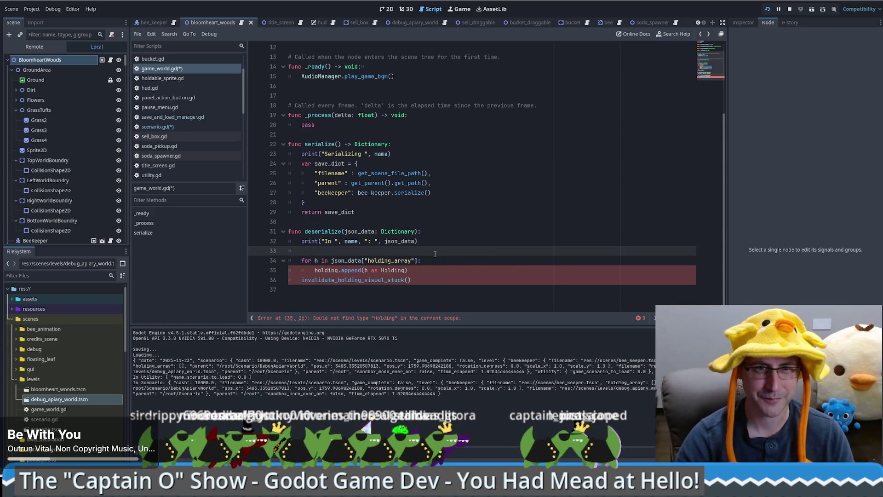
{"action": "left_click_drag", "start_coordinate": [435, 254], "coordinate": [439, 277]}
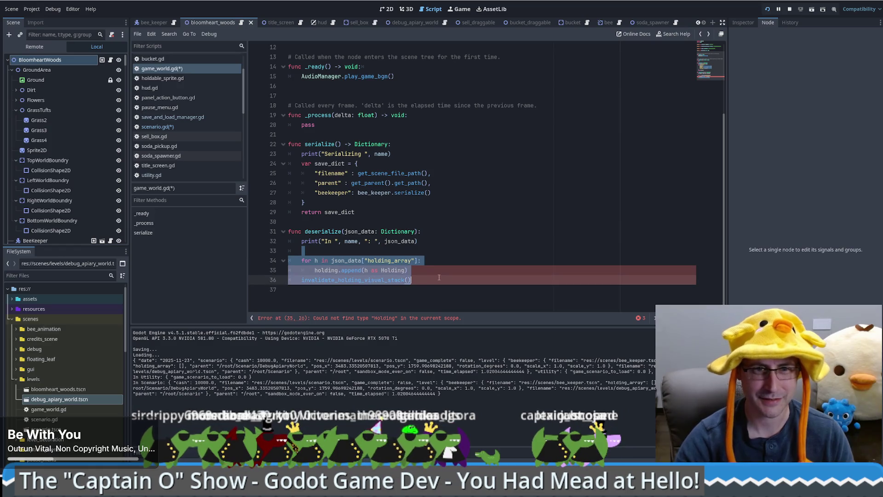
{"action": "key", "text": "Delete"}
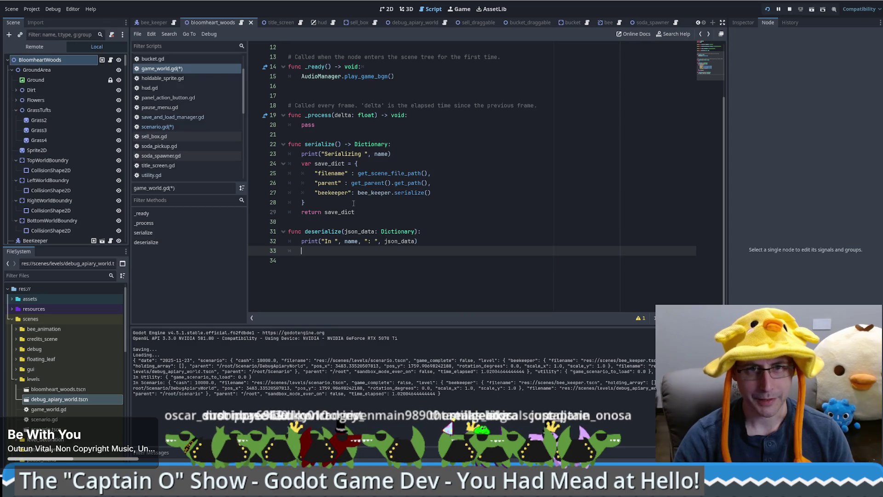
- Write bee_keeper.deserialize(json_data["beekeeper"]) on the empty line using autocomplete
{"action": "double_click", "coordinate": [374, 192]}
{"action": "key", "text": "ctrl+c"}
{"action": "left_click", "coordinate": [365, 252]}
{"action": "key", "text": "ctrl+v"}
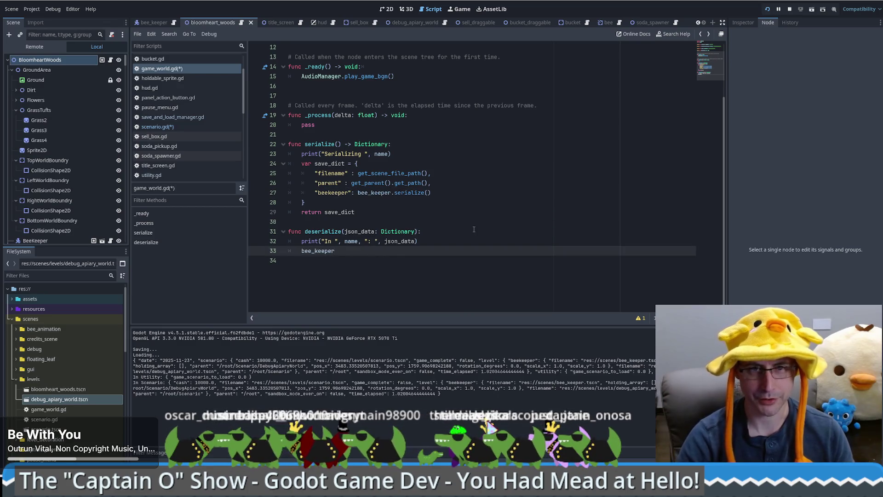
{"action": "type", "text": ".de"}
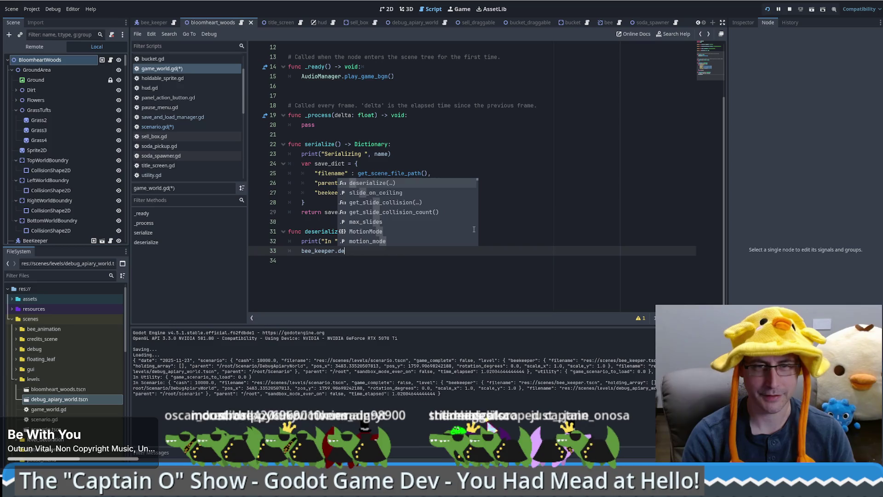
{"action": "key", "text": "Return"}
{"action": "type", "text": "json_data"}
{"action": "type", "text": "[\"beeke"}
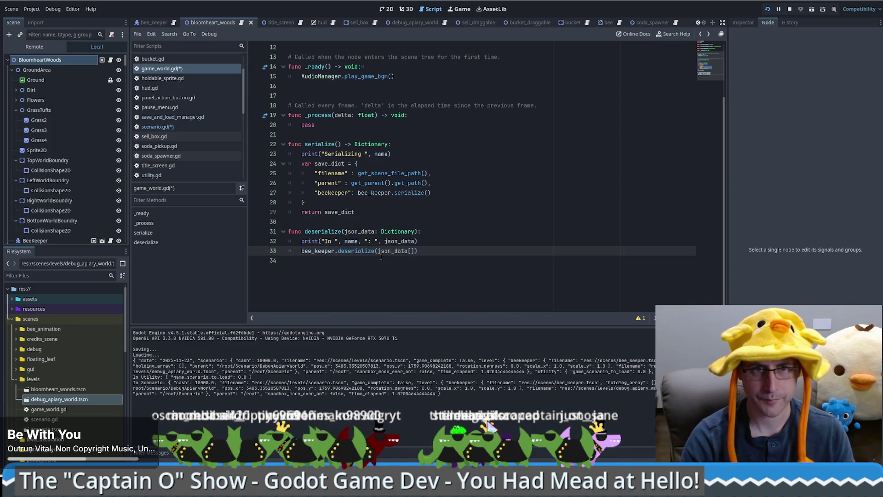
{"action": "type", "text": "eper"}
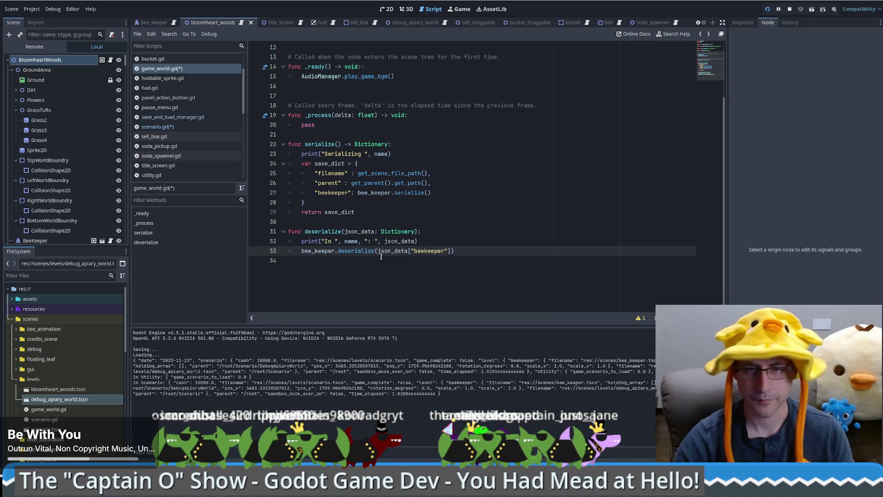
{"action": "key", "text": "Up"}
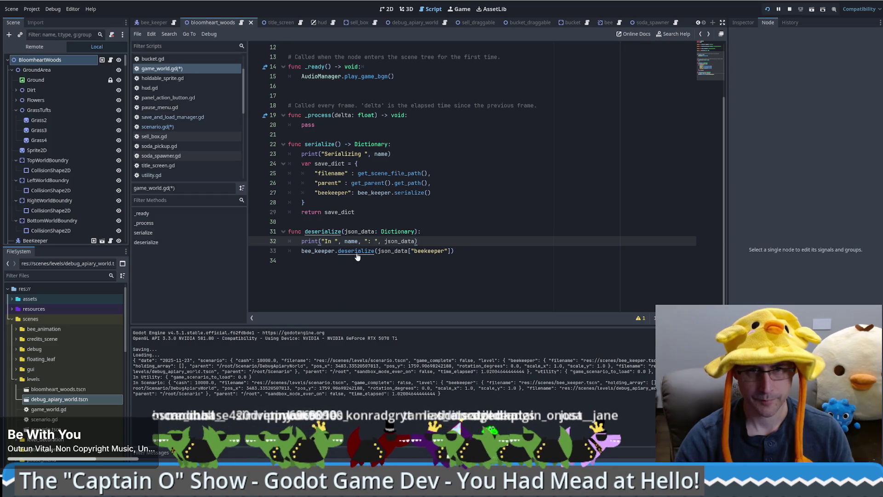
- Open bee_keeper.gd and paste the Serializing debug print at the top of serialize()
{"action": "left_click", "coordinate": [361, 253], "text": "ctrl"}
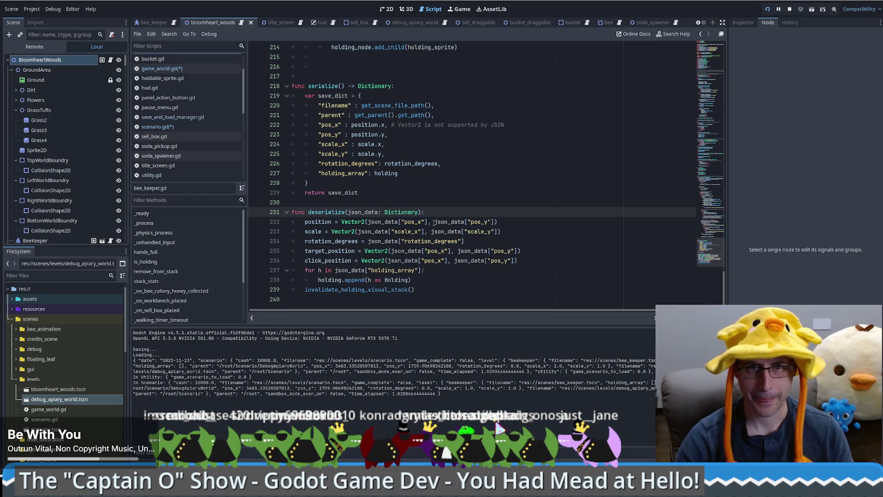
{"action": "left_click", "coordinate": [399, 83]}
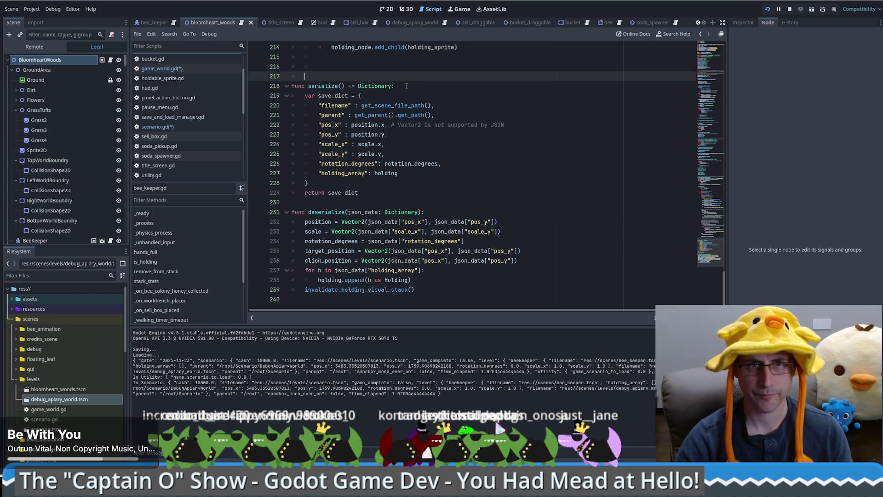
{"action": "key", "text": "Return"}
{"action": "key", "text": "ctrl+grave"}
{"action": "key", "text": "Down"}
{"action": "key", "text": "Down"}
{"action": "key", "text": "Down"}
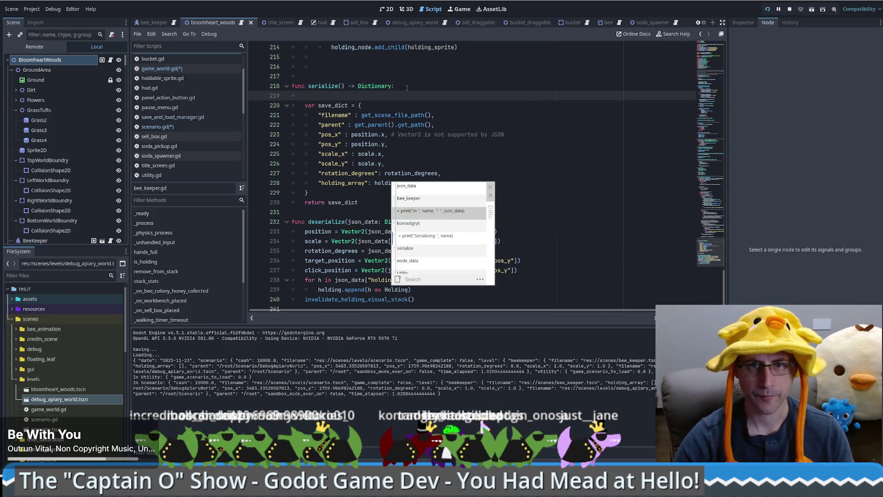
{"action": "key", "text": "Return"}
{"action": "key", "text": "Delete"}
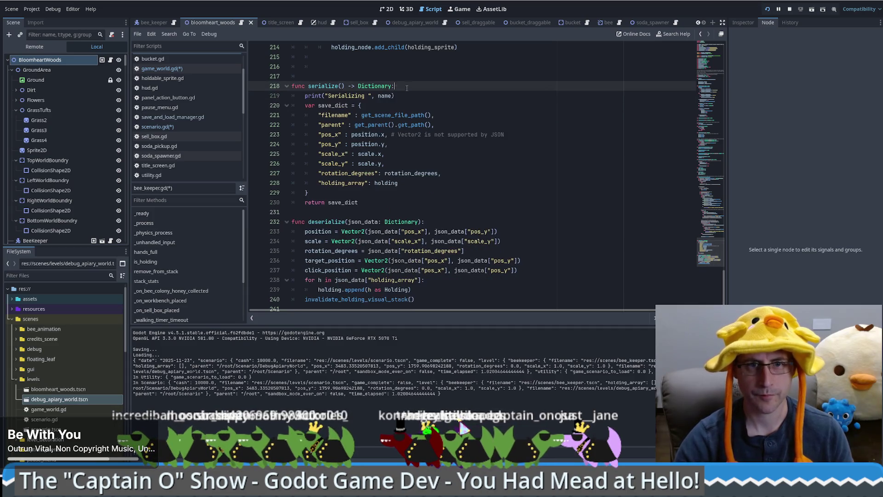
- Paste the In-name-json_data debug print at the top of bee_keeper.gd's deserialize()
{"action": "left_click", "coordinate": [437, 222]}
{"action": "key", "text": "Return"}
{"action": "key", "text": "ctrl+grave"}
{"action": "key", "text": "Down"}
{"action": "key", "text": "Down"}
{"action": "key", "text": "Down"}
{"action": "key", "text": "Return"}
{"action": "left_click", "coordinate": [438, 221]}
{"action": "key", "text": "Delete"}
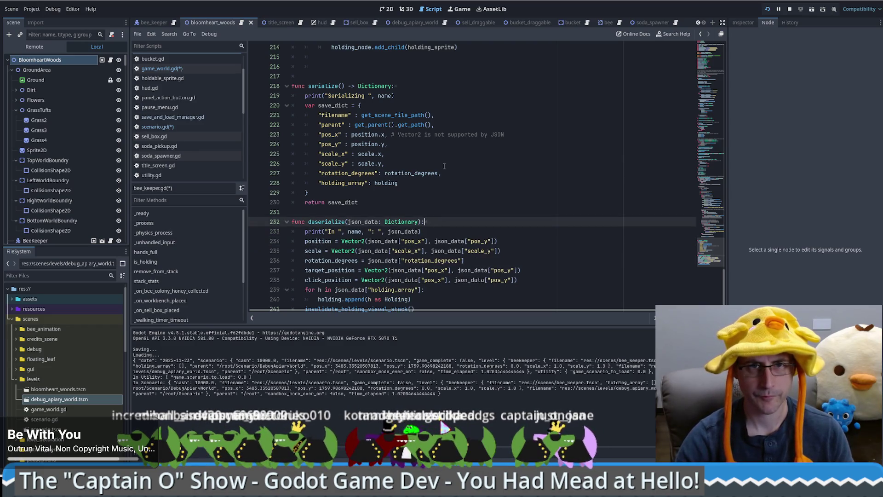
{"action": "scroll", "coordinate": [452, 182], "scroll_direction": "down", "scroll_amount": 1}
{"action": "scroll", "coordinate": [448, 185], "scroll_direction": "up", "scroll_amount": 1}
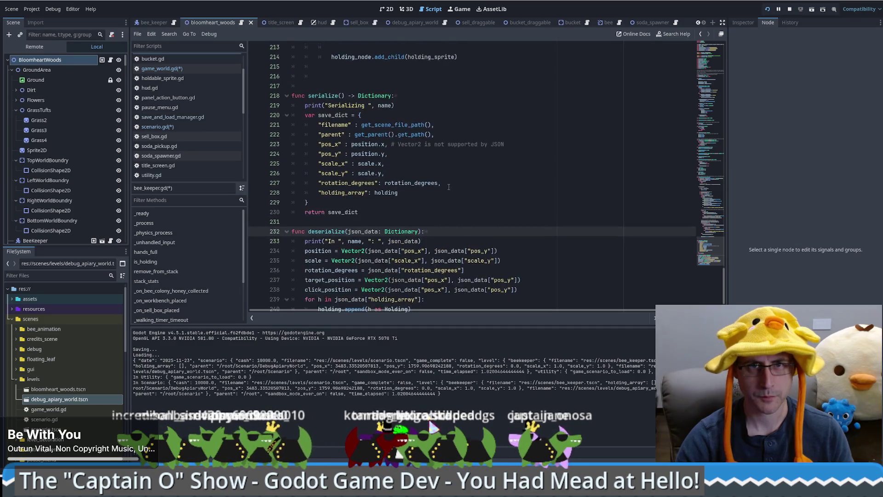
{"action": "scroll", "coordinate": [442, 188], "scroll_direction": "down", "scroll_amount": 1}
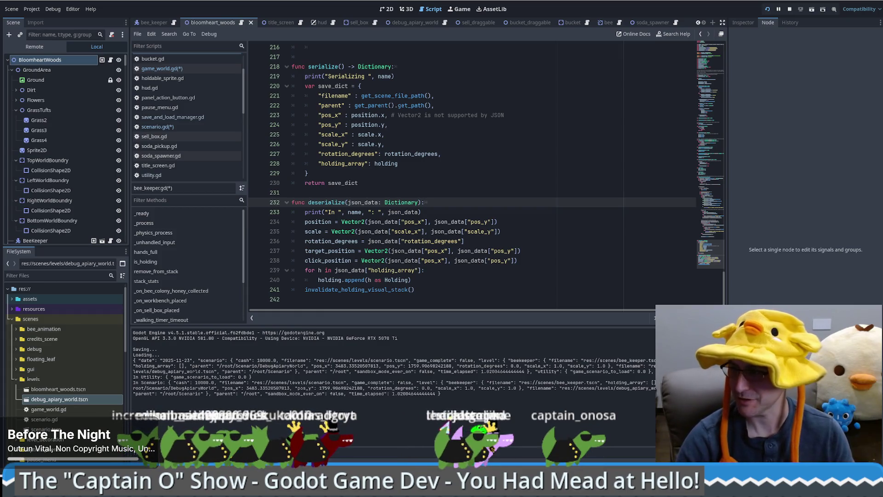
{"action": "left_click", "coordinate": [497, 294]}
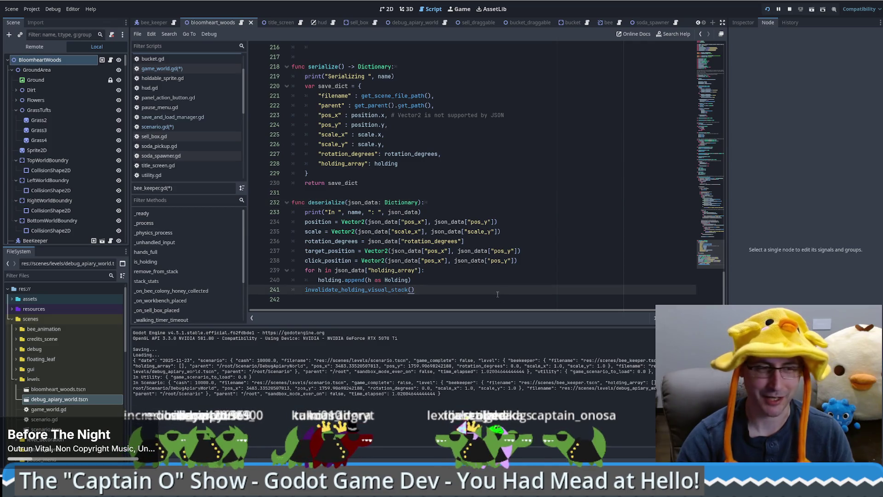